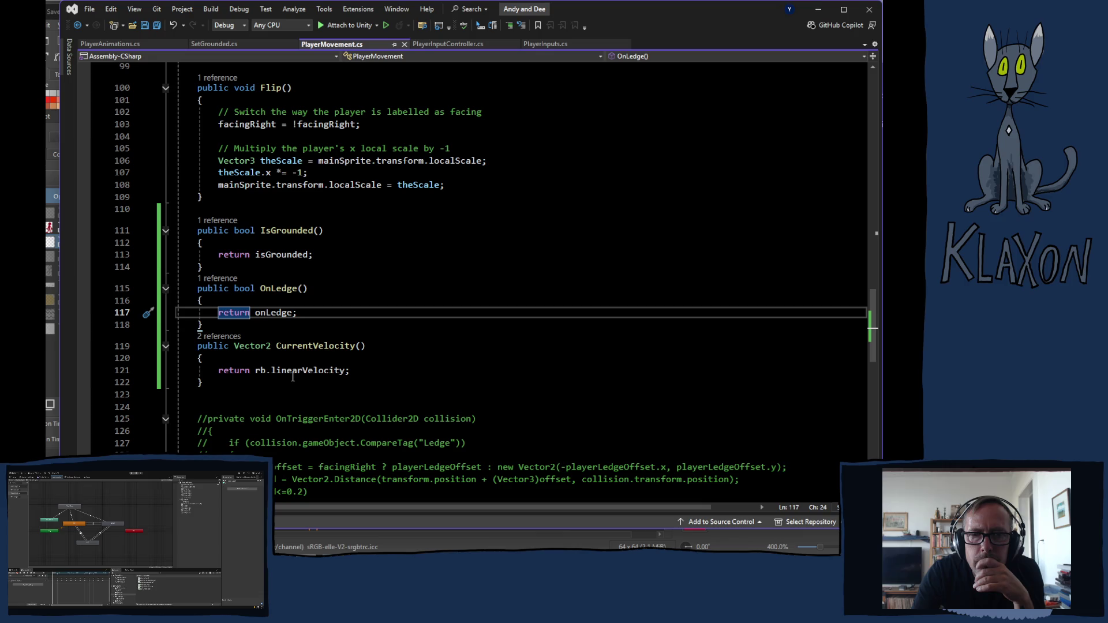
Bring up the SetGrounded.cs script, then the PlayerAnimations.cs script, in Visual Studio
{"action": "left_click", "coordinate": [214, 44]}
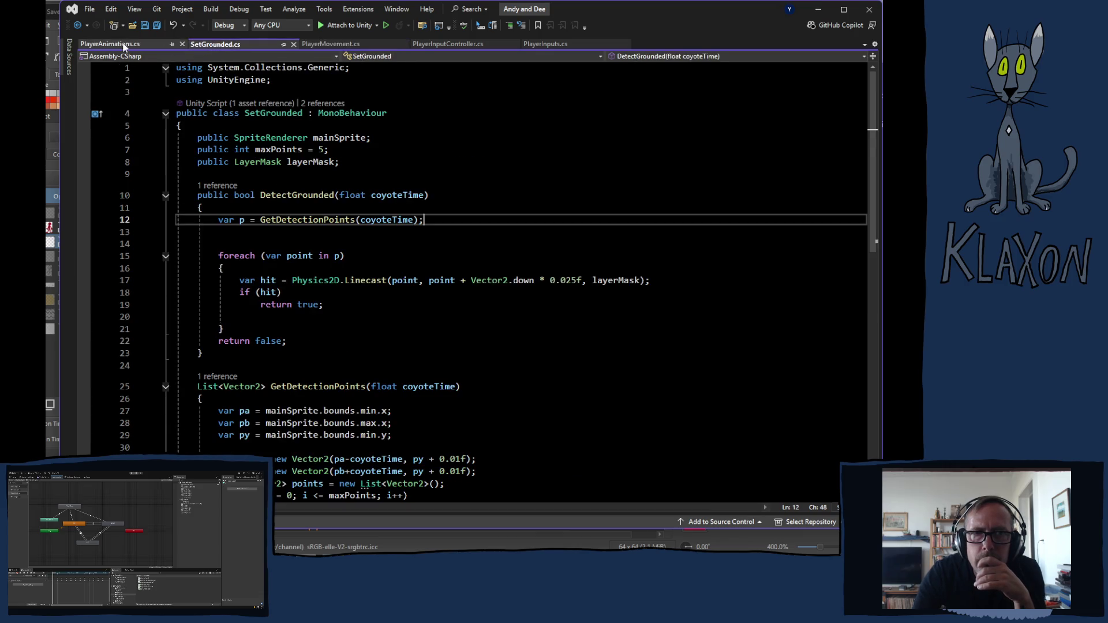
{"action": "left_click", "coordinate": [133, 45]}
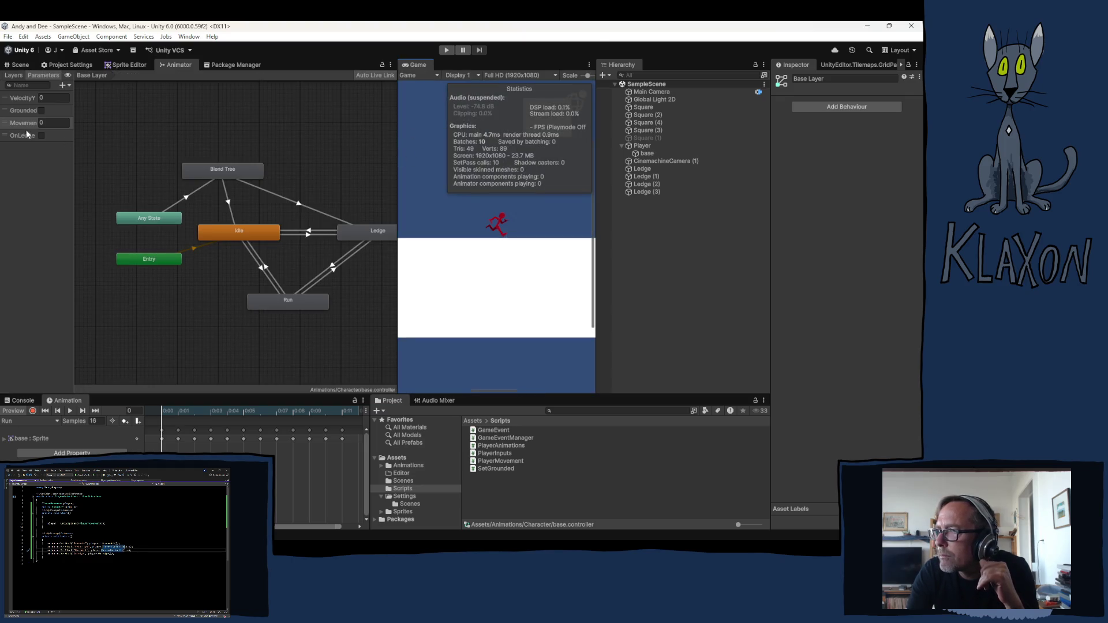
Select the Player's base sprite object in the Hierarchy and widen the Game view
{"action": "left_click", "coordinate": [643, 146]}
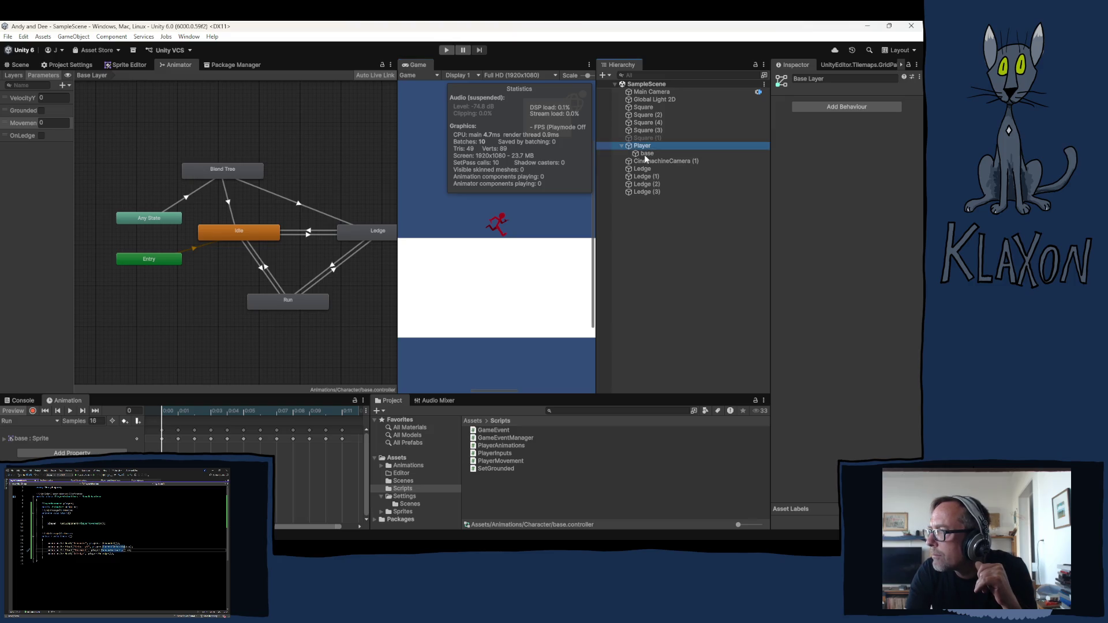
{"action": "left_click", "coordinate": [645, 155]}
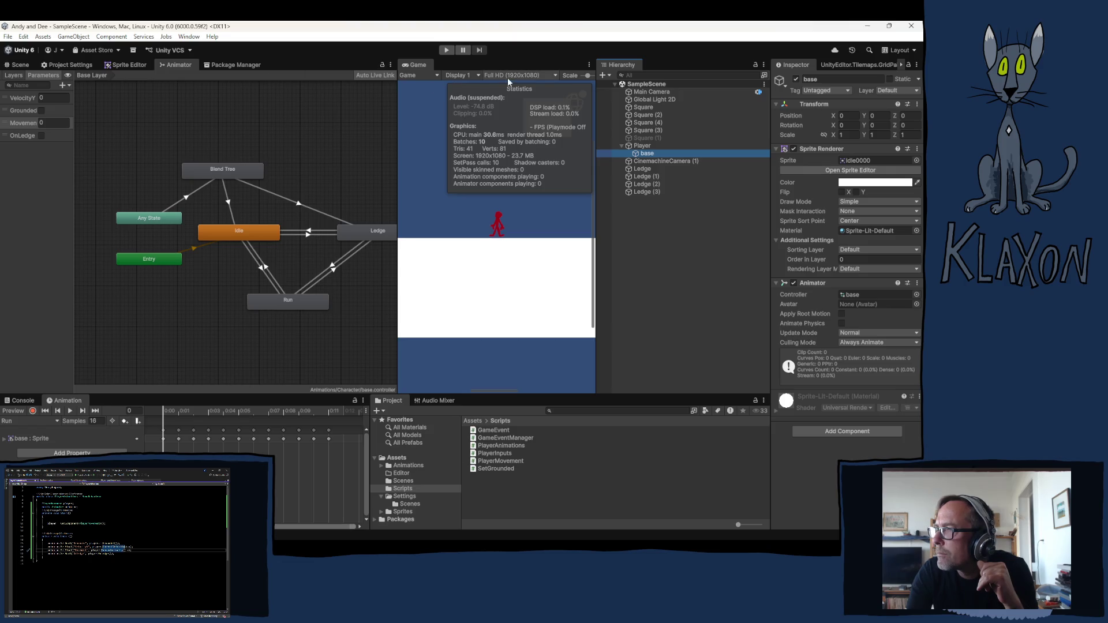
{"action": "left_click_drag", "start_coordinate": [398, 84], "coordinate": [304, 85]}
Set the Game view to Play Focused, narrow it slightly, and enter Play mode
{"action": "left_click", "coordinate": [550, 75]}
{"action": "left_click", "coordinate": [540, 86]}
{"action": "left_click_drag", "start_coordinate": [305, 122], "coordinate": [379, 119]}
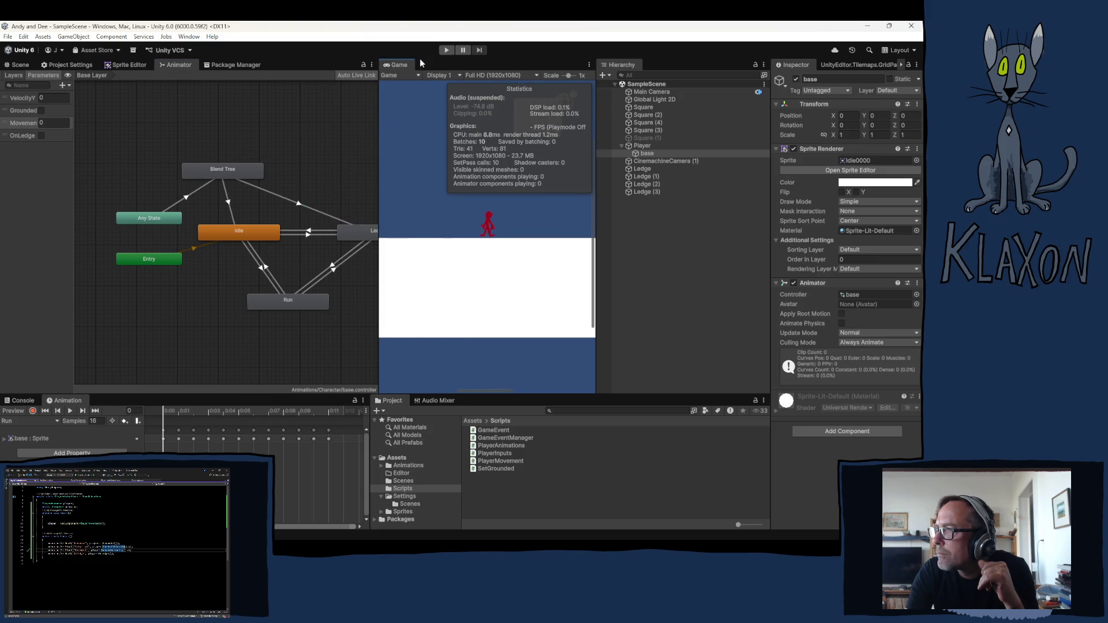
{"action": "left_click", "coordinate": [446, 49]}
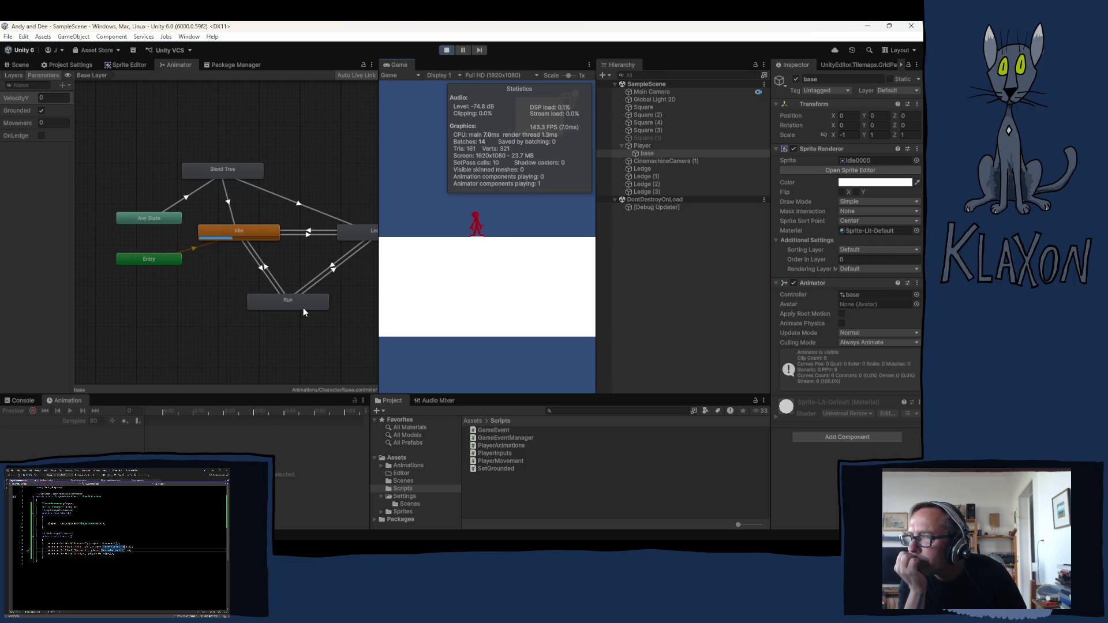
Jump with Space, run left and right with A and D, then stop Play mode
{"action": "key", "text": "space"}
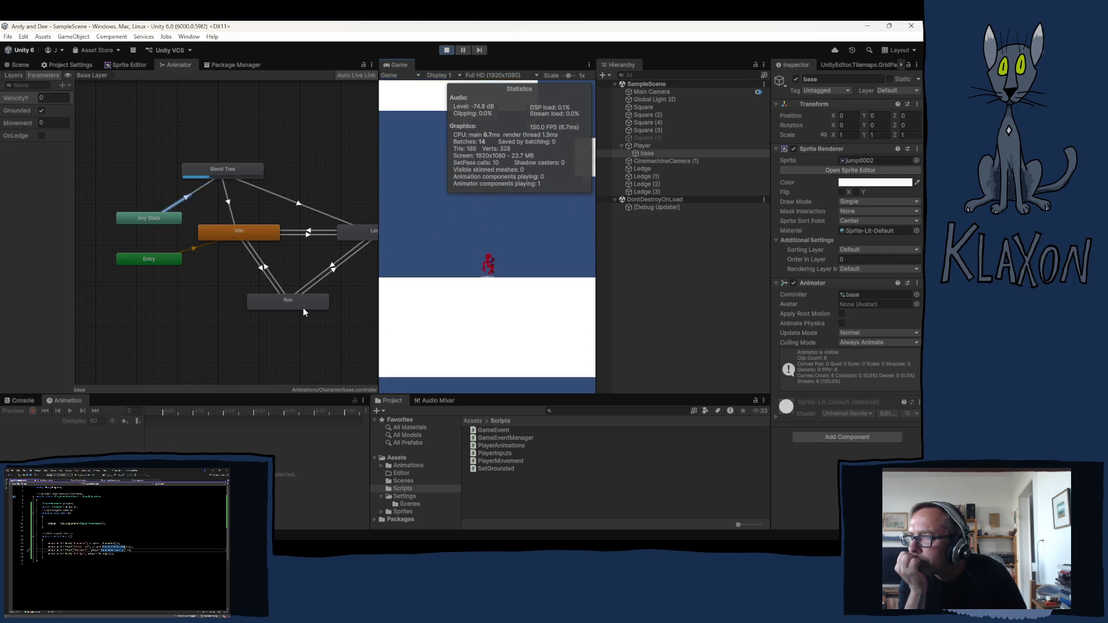
{"action": "key", "text": "a"}
{"action": "key", "text": "d"}
{"action": "key", "text": "a"}
{"action": "key", "text": "d"}
{"action": "key", "text": "a"}
{"action": "key", "text": "d"}
{"action": "left_click", "coordinate": [446, 50]}
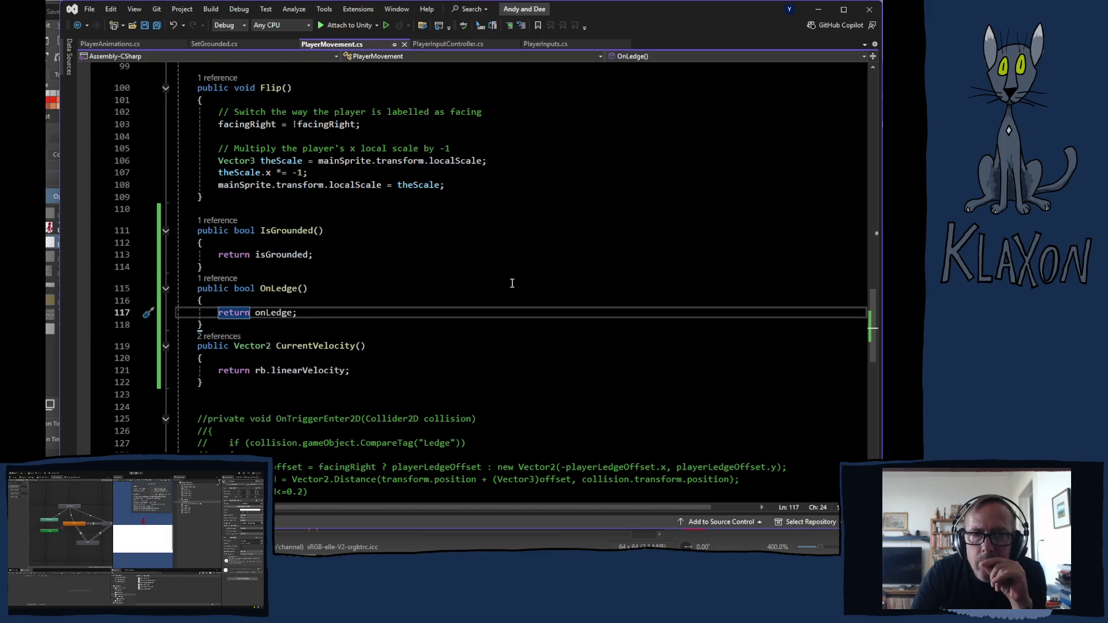
Scroll PlayerMovement.cs up to its fields and place the caret on empty line 20 below ledgeMask
{"action": "scroll", "coordinate": [512, 283], "scroll_direction": "up", "scroll_amount": 7}
{"action": "scroll", "coordinate": [500, 279], "scroll_direction": "up", "scroll_amount": 11}
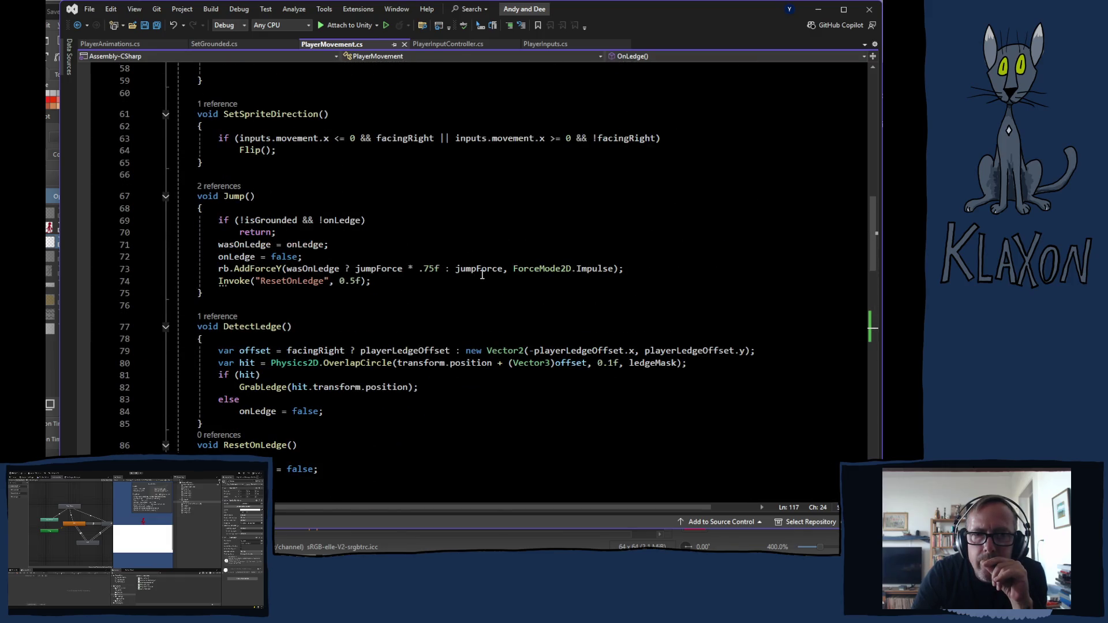
{"action": "scroll", "coordinate": [476, 274], "scroll_direction": "up", "scroll_amount": 3}
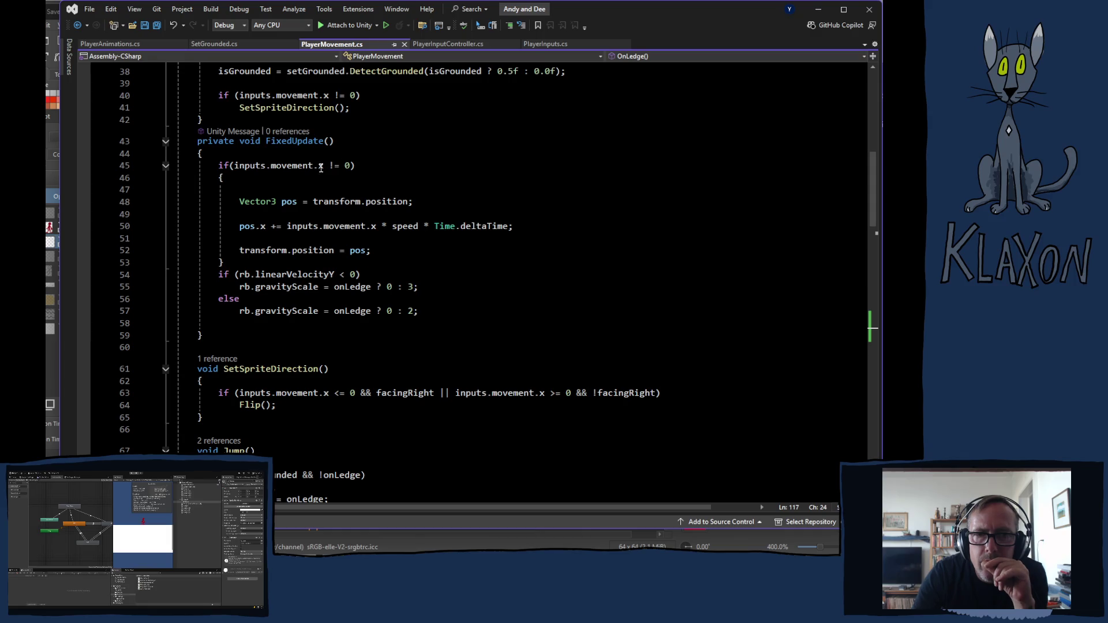
{"action": "mouse_move", "coordinate": [321, 171]}
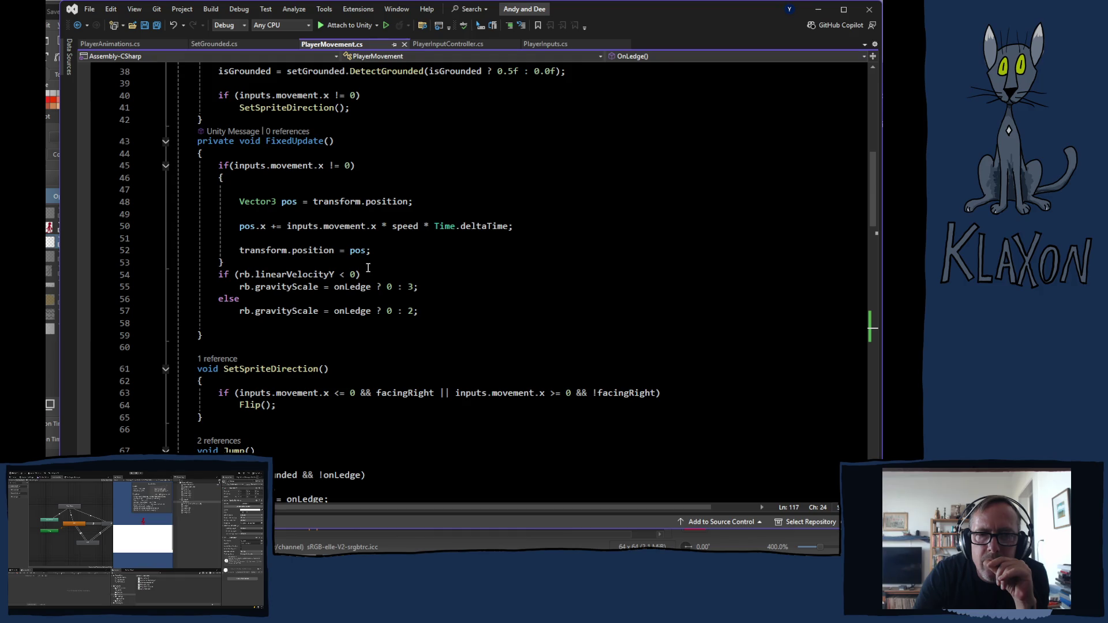
{"action": "scroll", "coordinate": [380, 266], "scroll_direction": "up", "scroll_amount": 1}
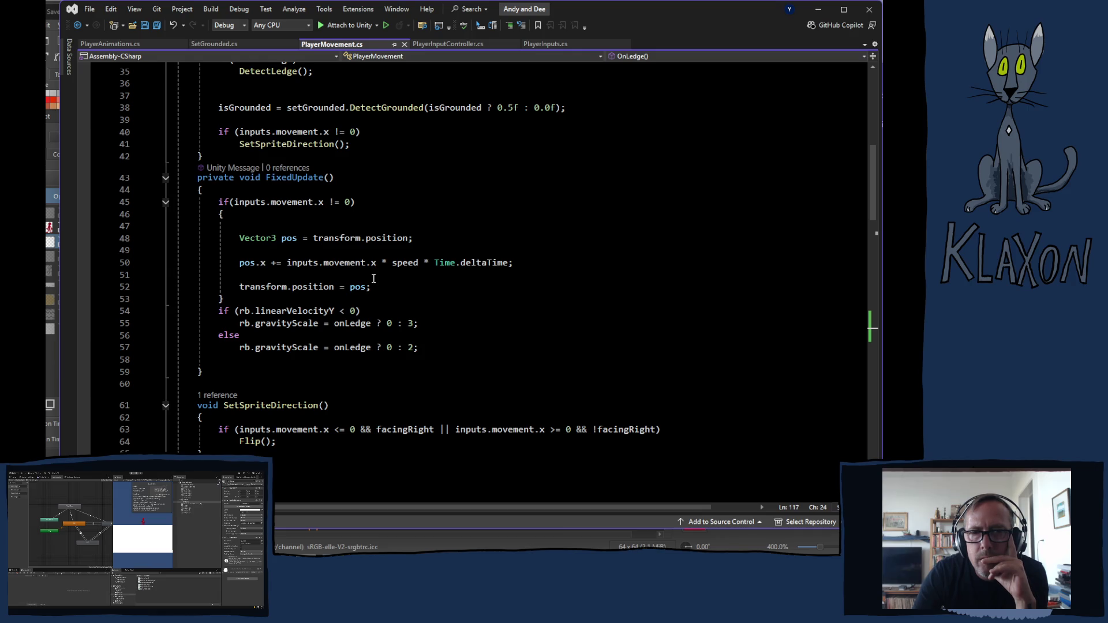
{"action": "scroll", "coordinate": [373, 274], "scroll_direction": "up", "scroll_amount": 7}
{"action": "scroll", "coordinate": [374, 277], "scroll_direction": "up", "scroll_amount": 4}
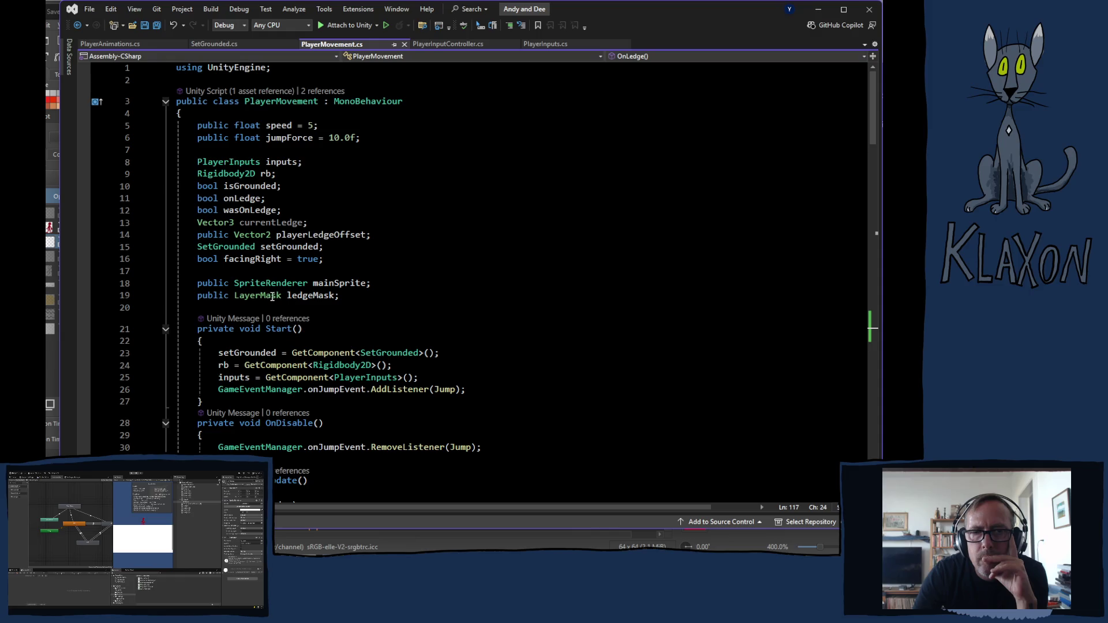
{"action": "left_click", "coordinate": [267, 308]}
Declare 'Vector3 lastPosition;' on line 20 below the ledgeMask field
{"action": "mouse_move", "coordinate": [311, 281]}
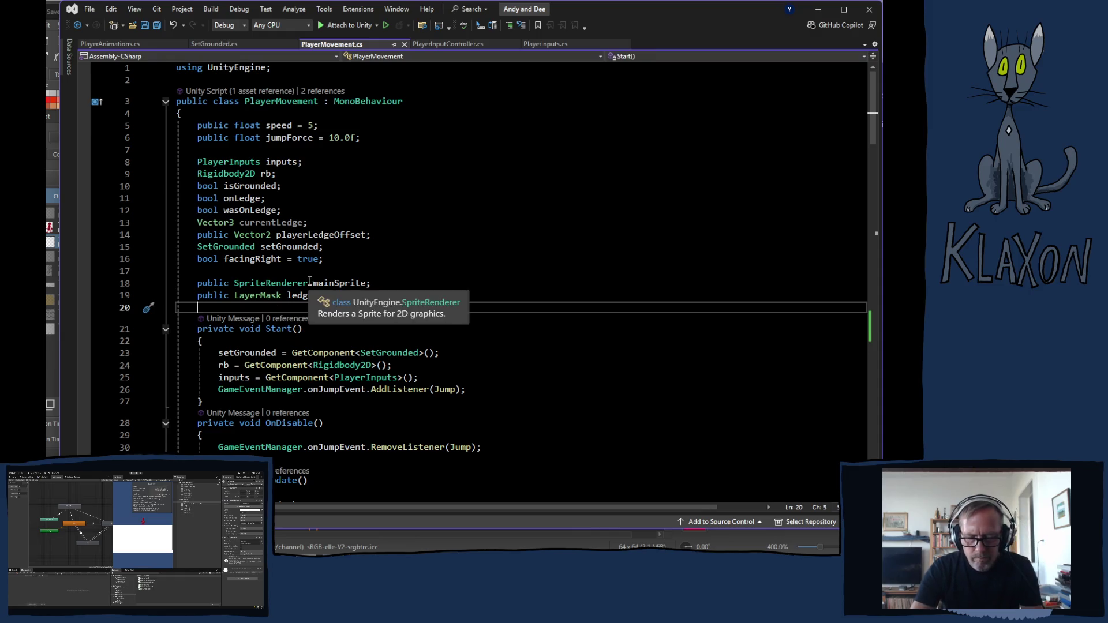
{"action": "type", "text": "last"}
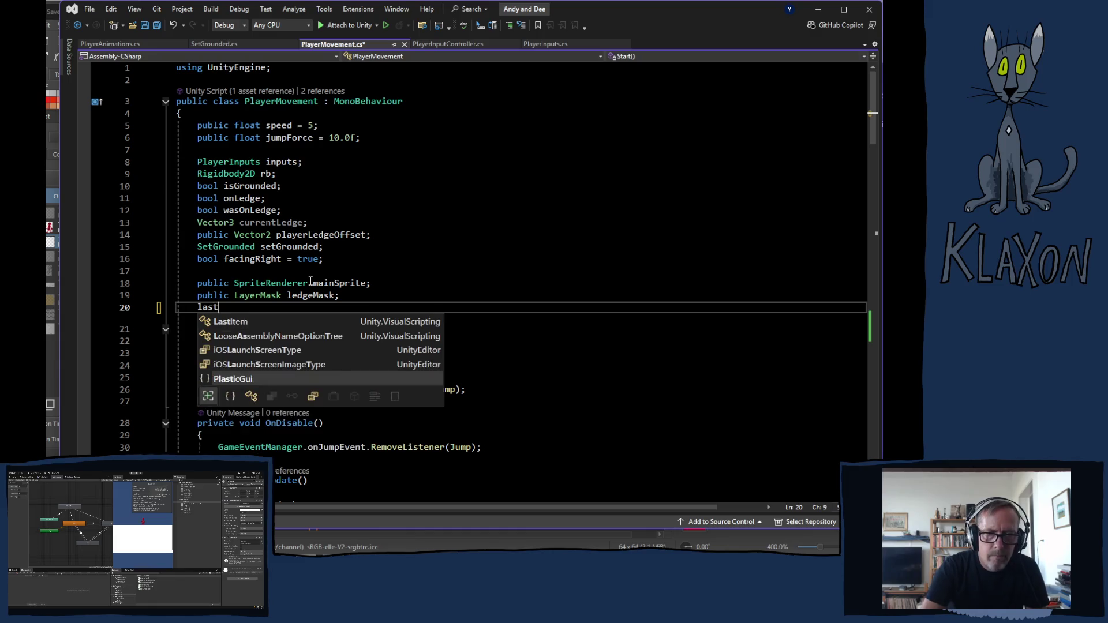
{"action": "key", "text": "BackSpace"}
{"action": "key", "text": "BackSpace"}
{"action": "key", "text": "BackSpace"}
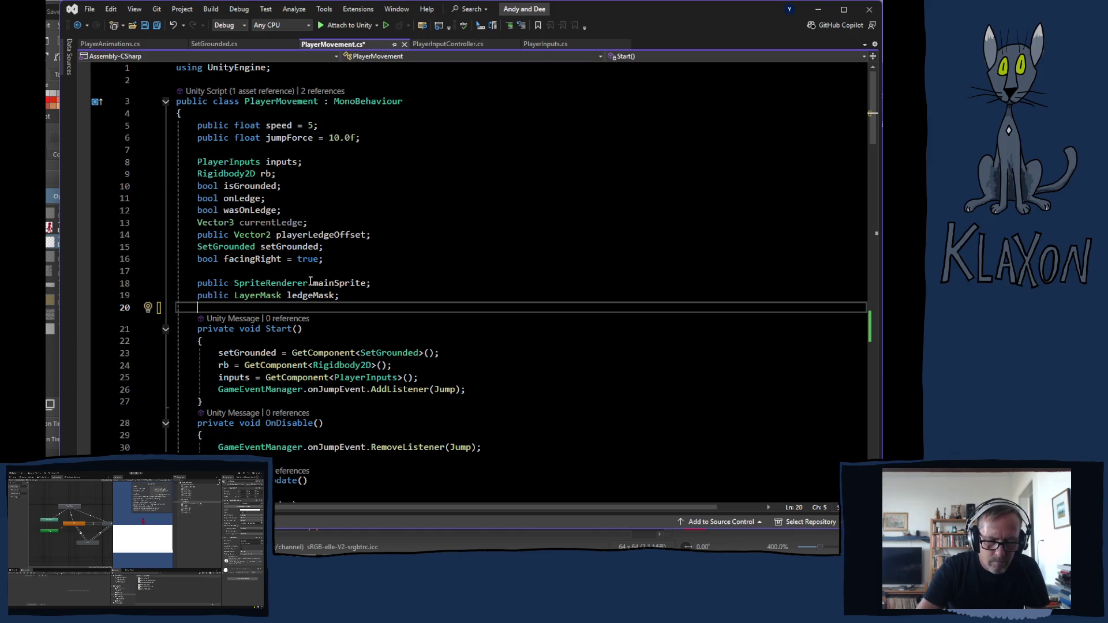
{"action": "type", "text": "vect"}
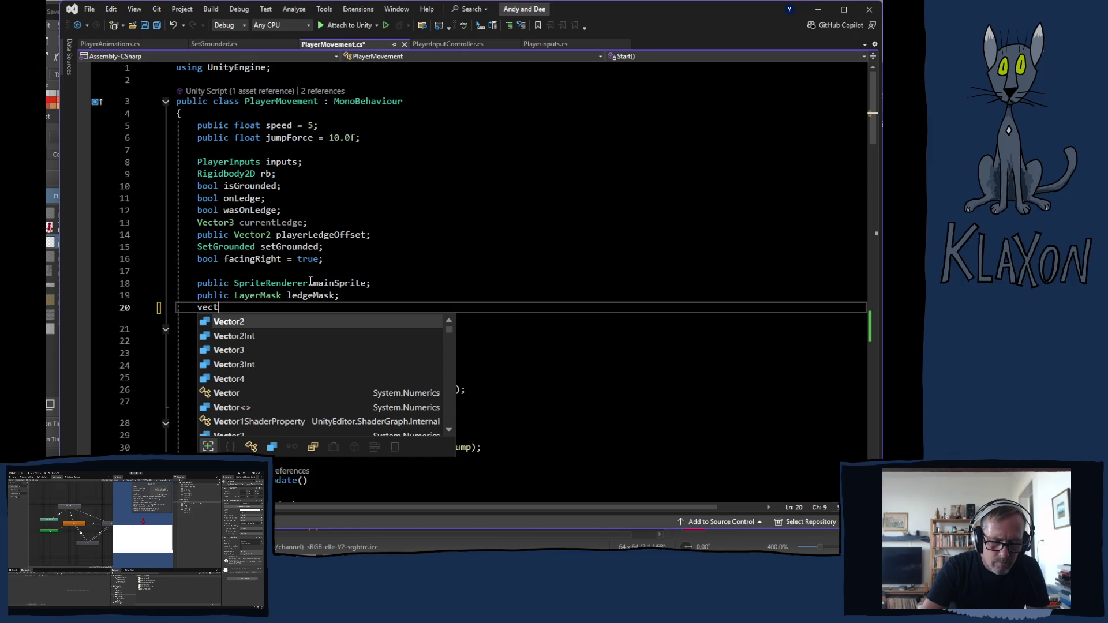
{"action": "type", "text": "or3 "}
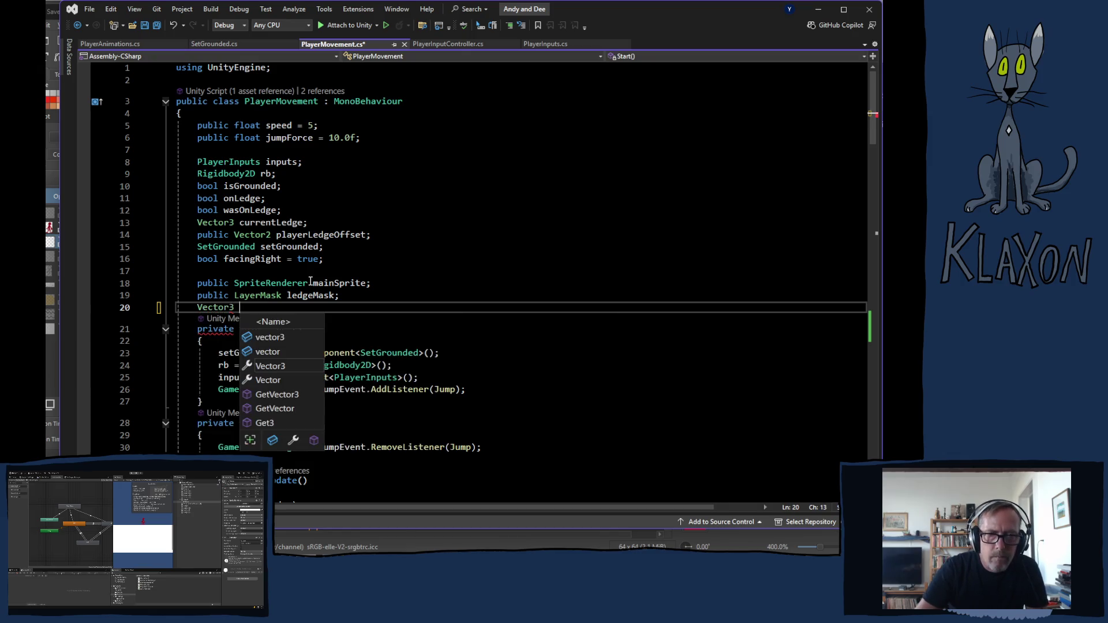
{"action": "type", "text": "las"}
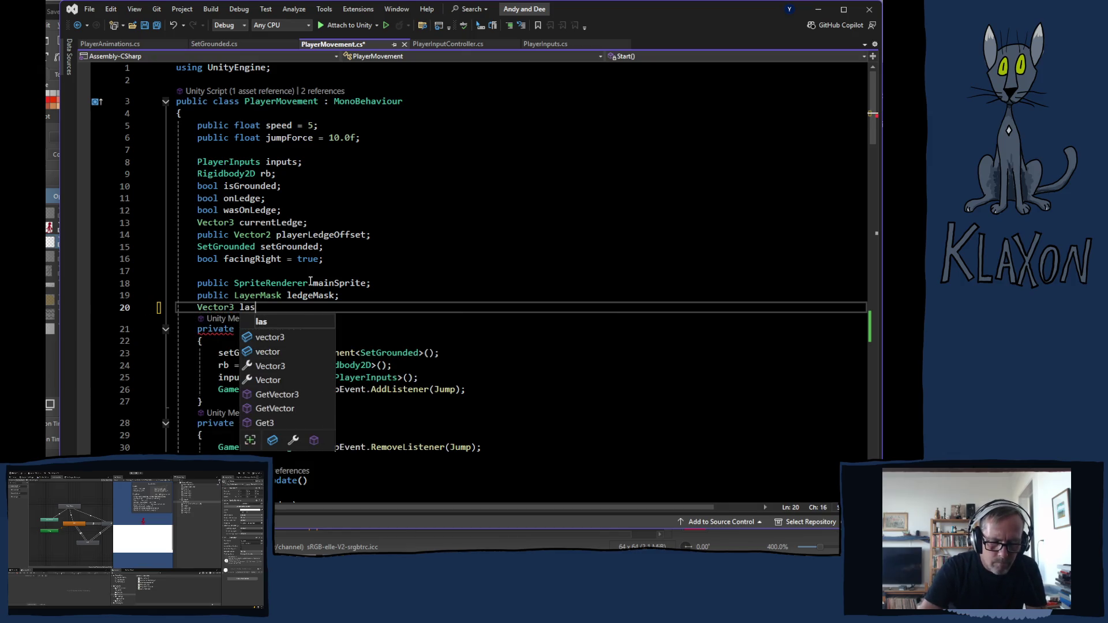
{"action": "type", "text": "tPosi"}
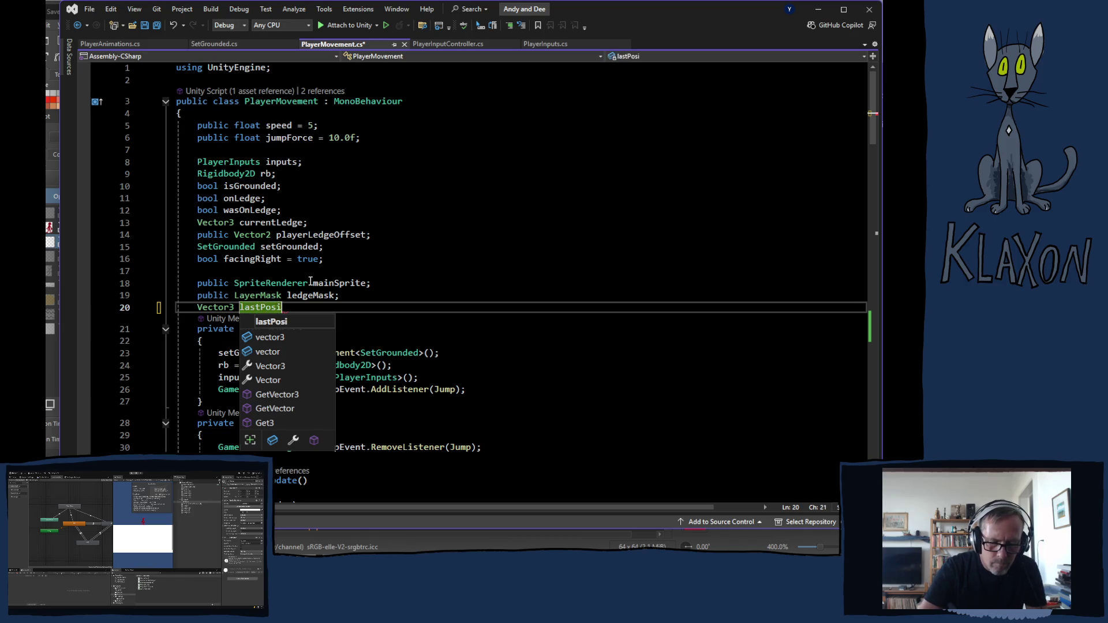
{"action": "type", "text": "tion;"}
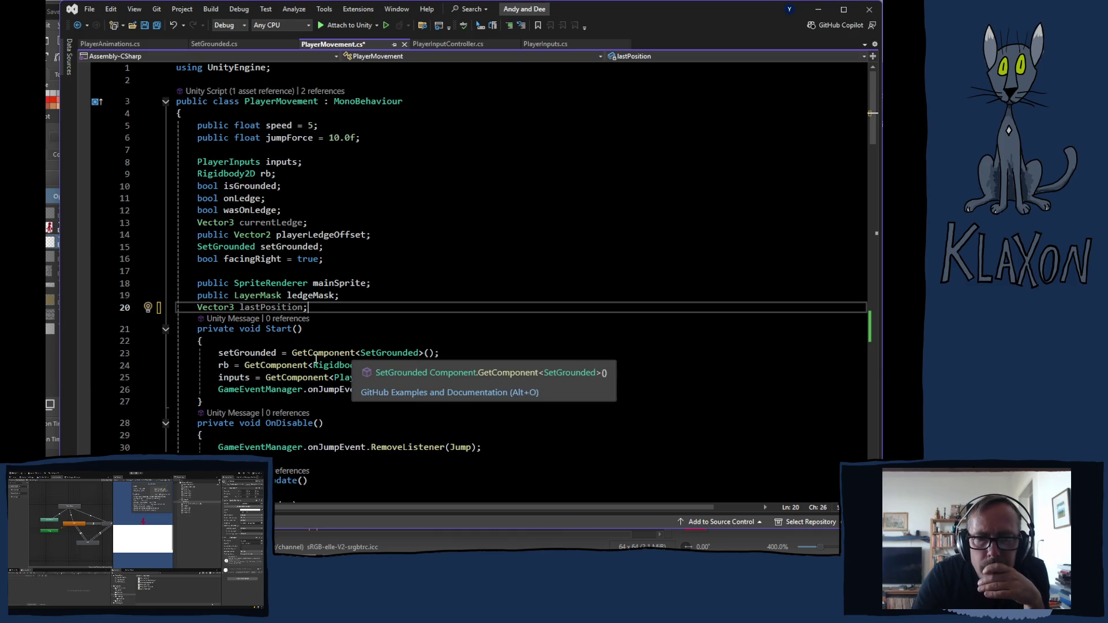
{"action": "scroll", "coordinate": [308, 359], "scroll_direction": "down", "scroll_amount": 4}
{"action": "scroll", "coordinate": [308, 360], "scroll_direction": "down", "scroll_amount": 4}
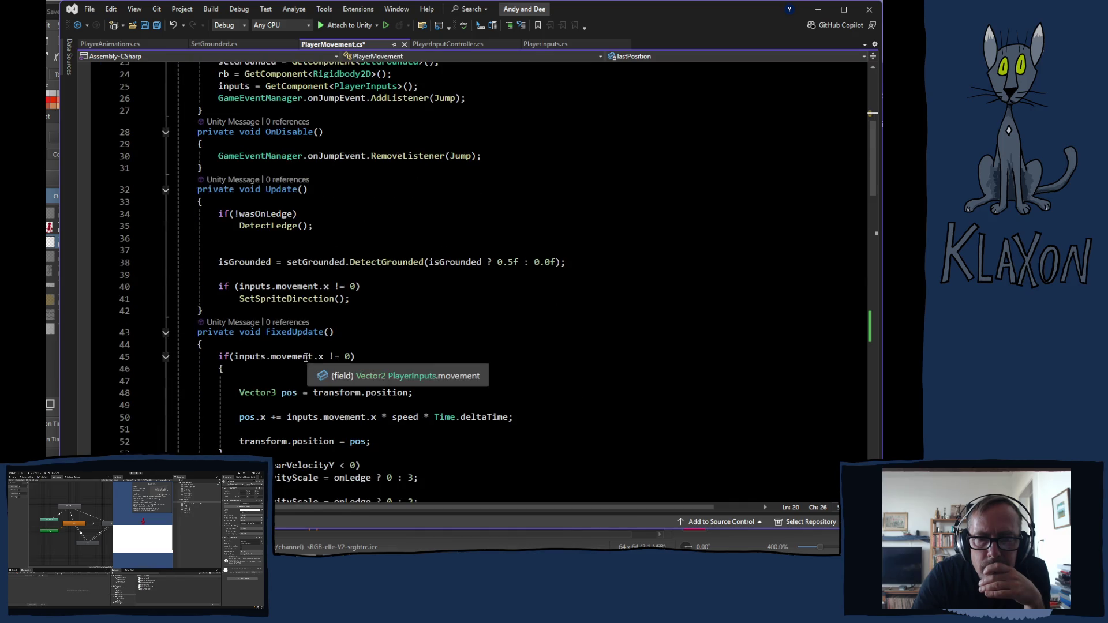
Add lastPosition = pos; on a new line after the transform.position assignment in FixedUpdate
{"action": "scroll", "coordinate": [296, 358], "scroll_direction": "down", "scroll_amount": 5}
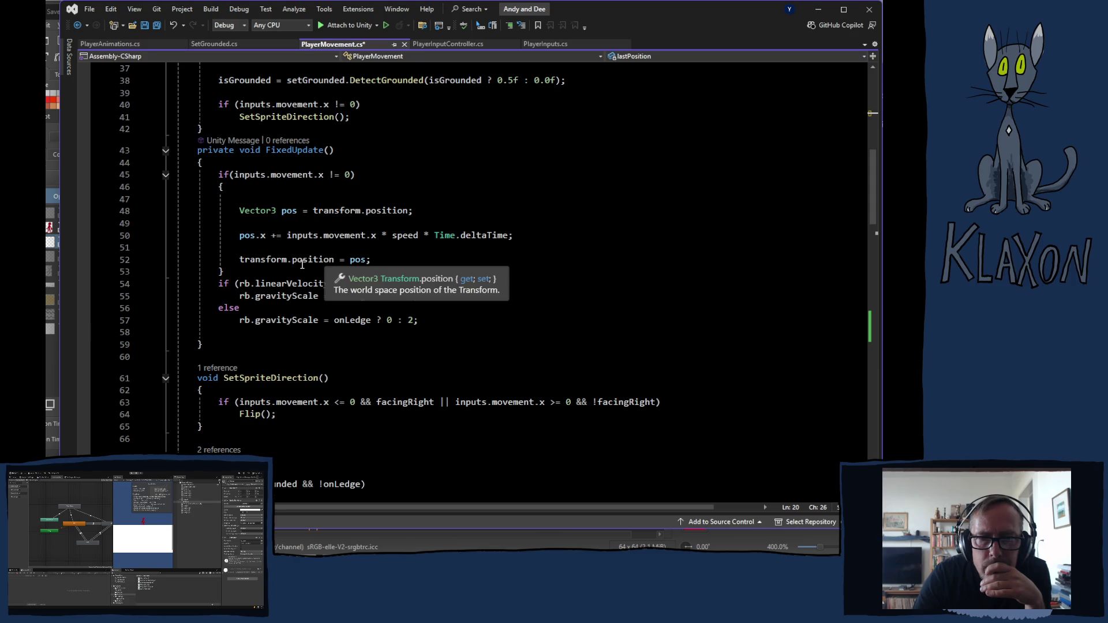
{"action": "left_click", "coordinate": [376, 260]}
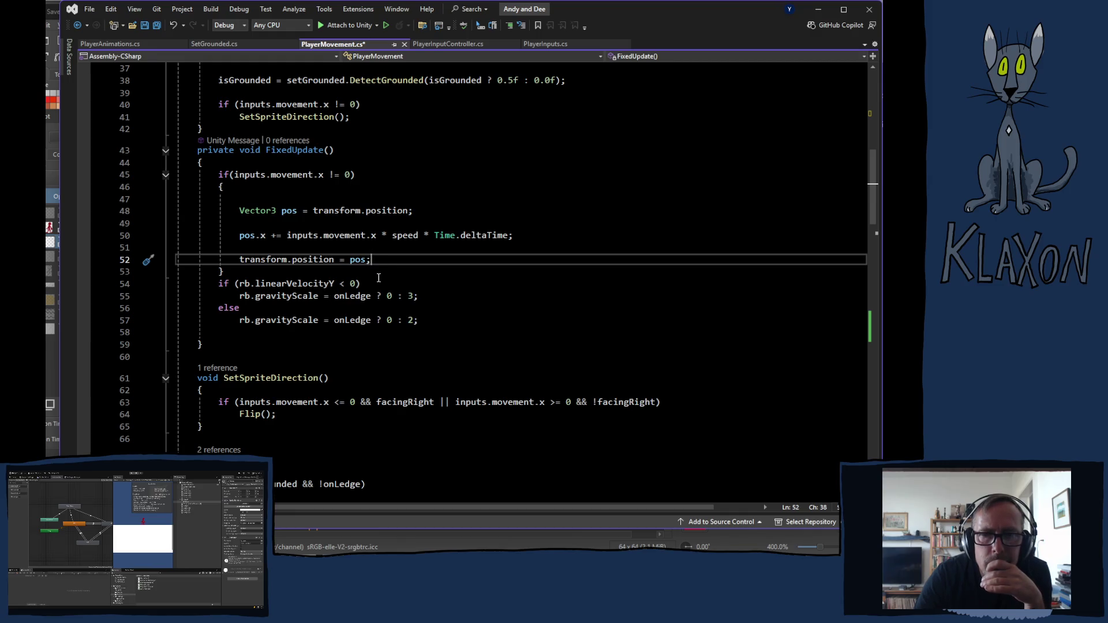
{"action": "key", "text": "Return"}
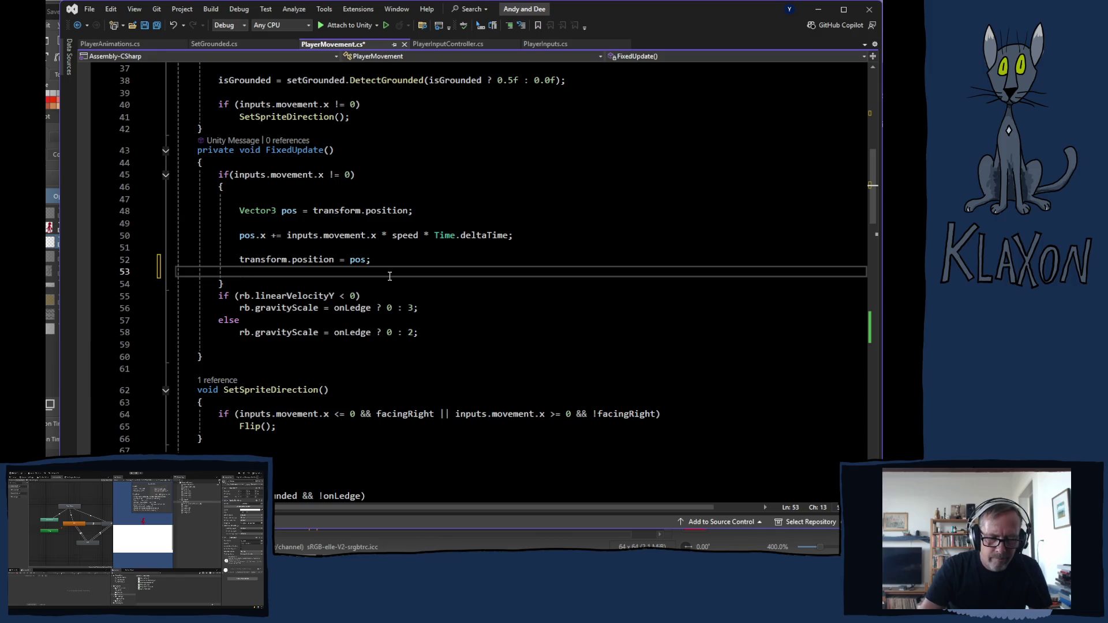
{"action": "type", "text": "last"}
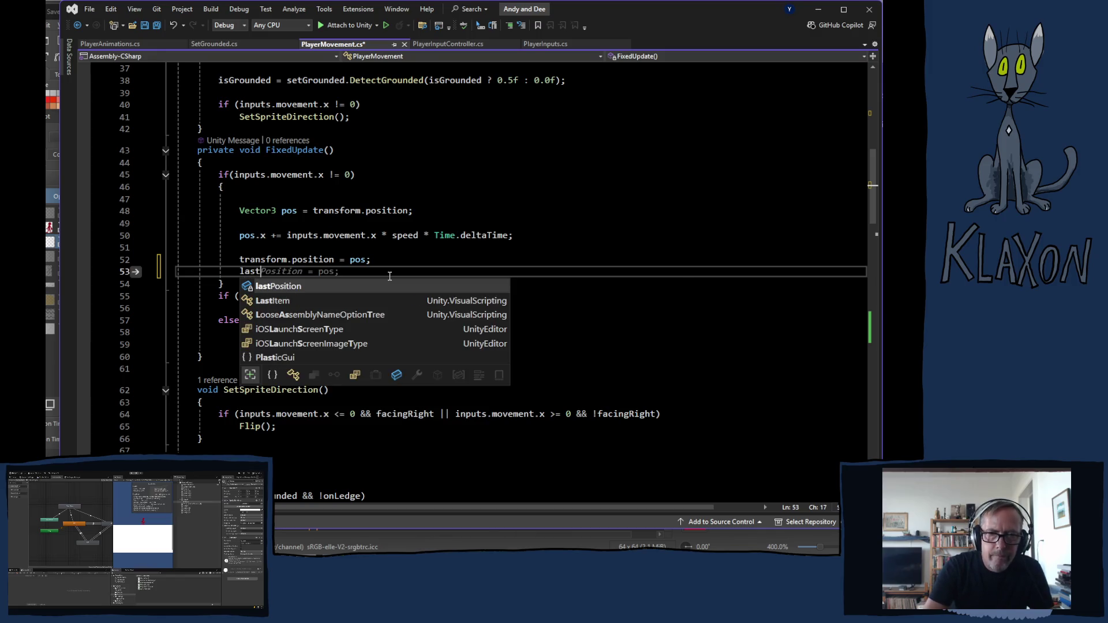
{"action": "key", "text": "Tab"}
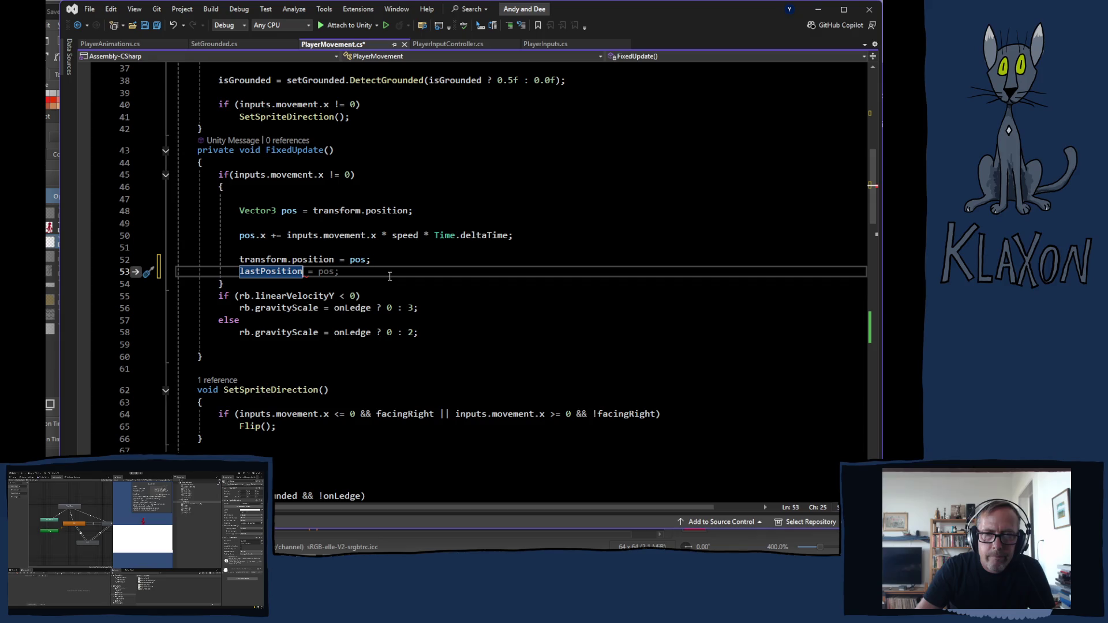
{"action": "key", "text": "Tab"}
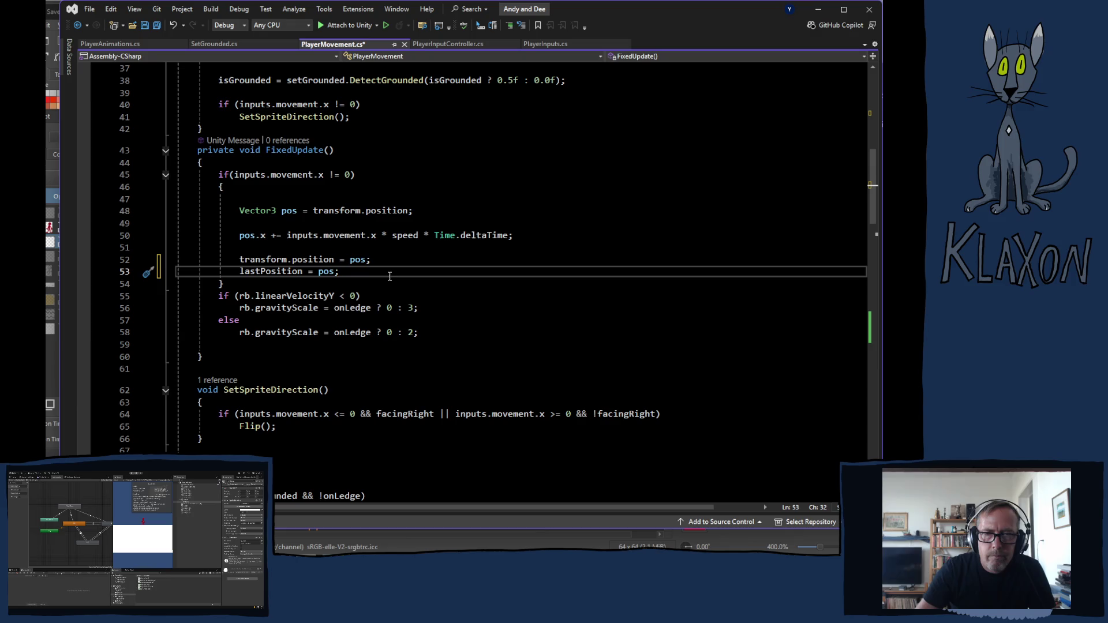
Start an if (lastPosition == pos) check above the lastPosition assignment
{"action": "left_click", "coordinate": [389, 264]}
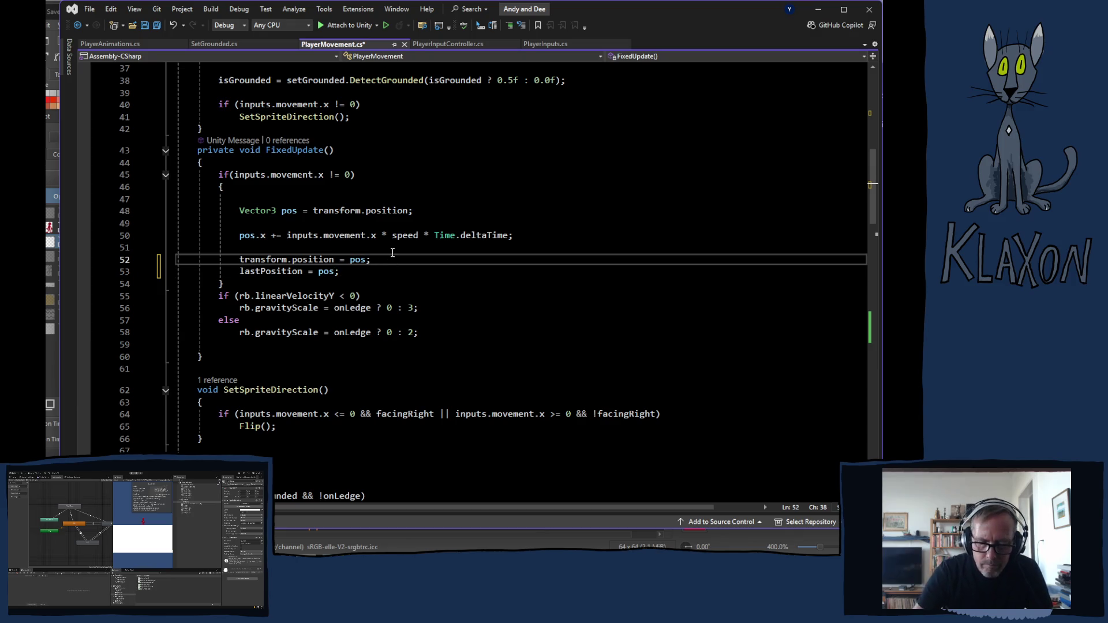
{"action": "key", "text": "Return"}
{"action": "type", "text": "if"}
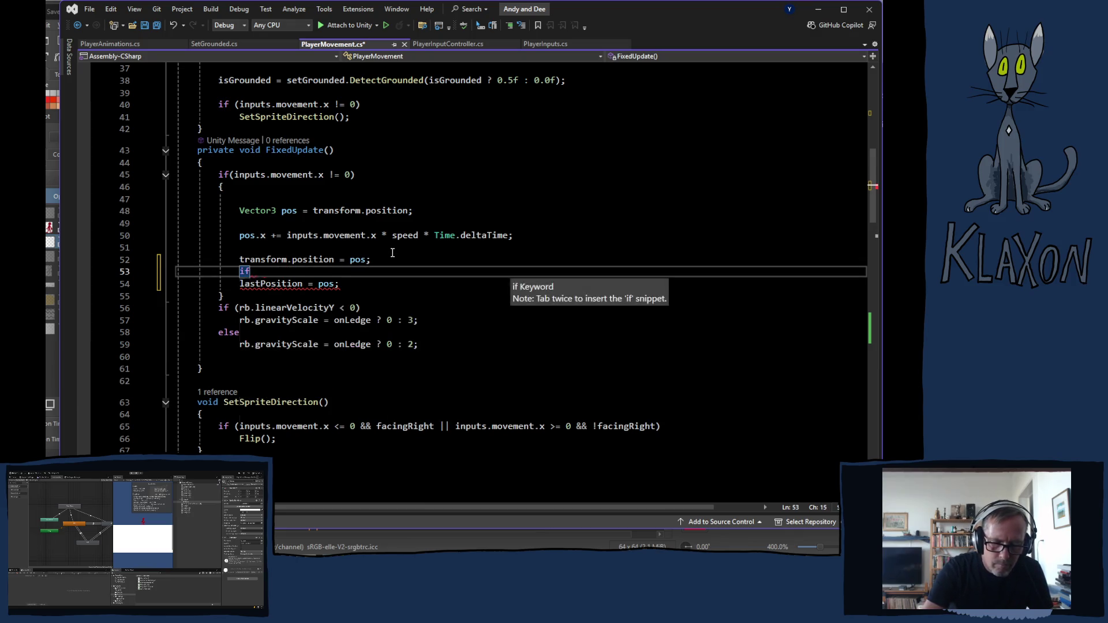
{"action": "type", "text": "(last"}
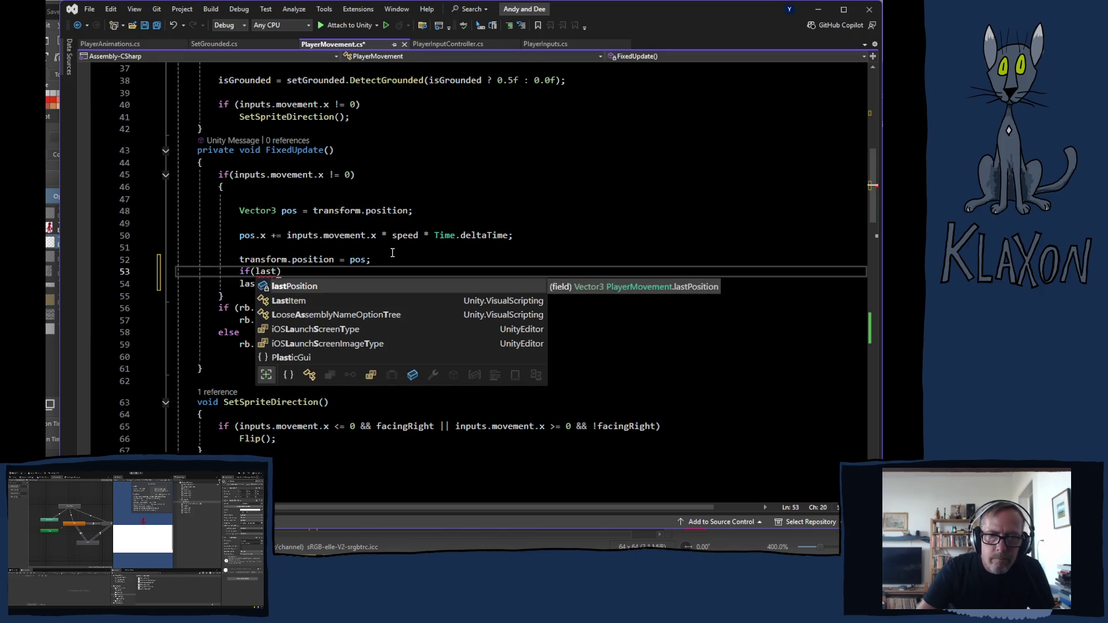
{"action": "key", "text": "Tab"}
{"action": "type", "text": "== pos"}
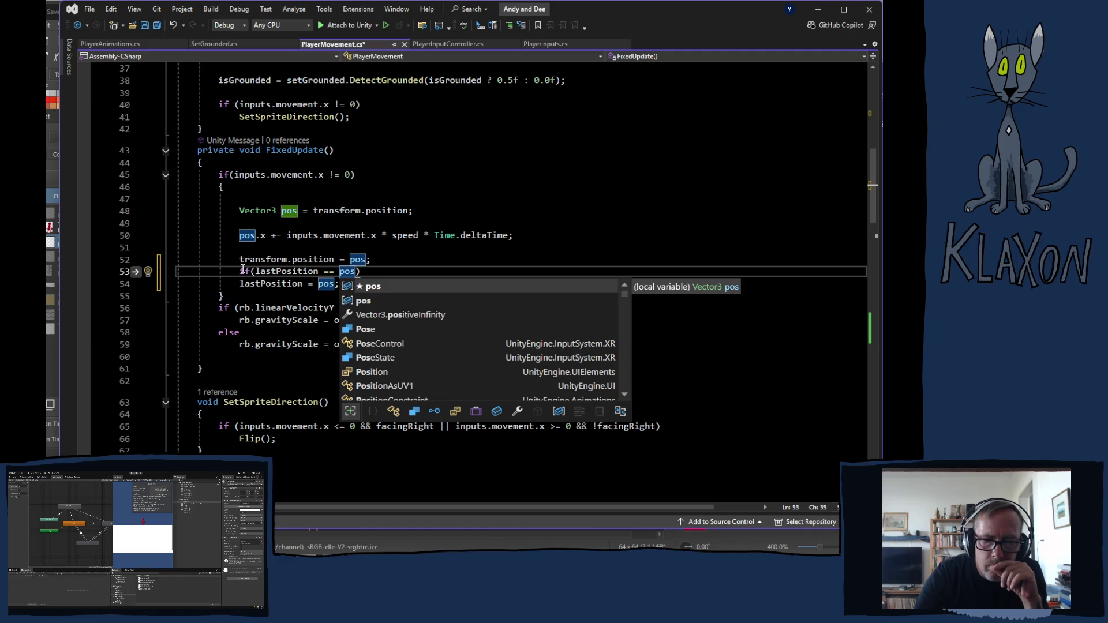
{"action": "scroll", "coordinate": [243, 269], "scroll_direction": "up", "scroll_amount": 12}
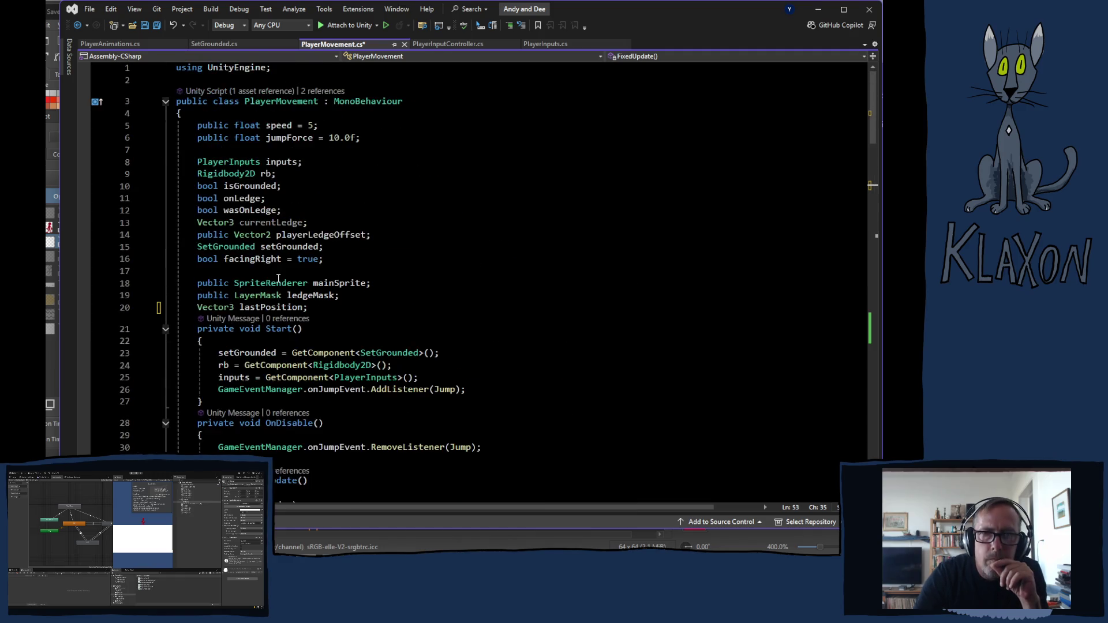
Declare float velocityX (typed as veloctityX) below the lastPosition field
{"action": "left_click", "coordinate": [326, 311]}
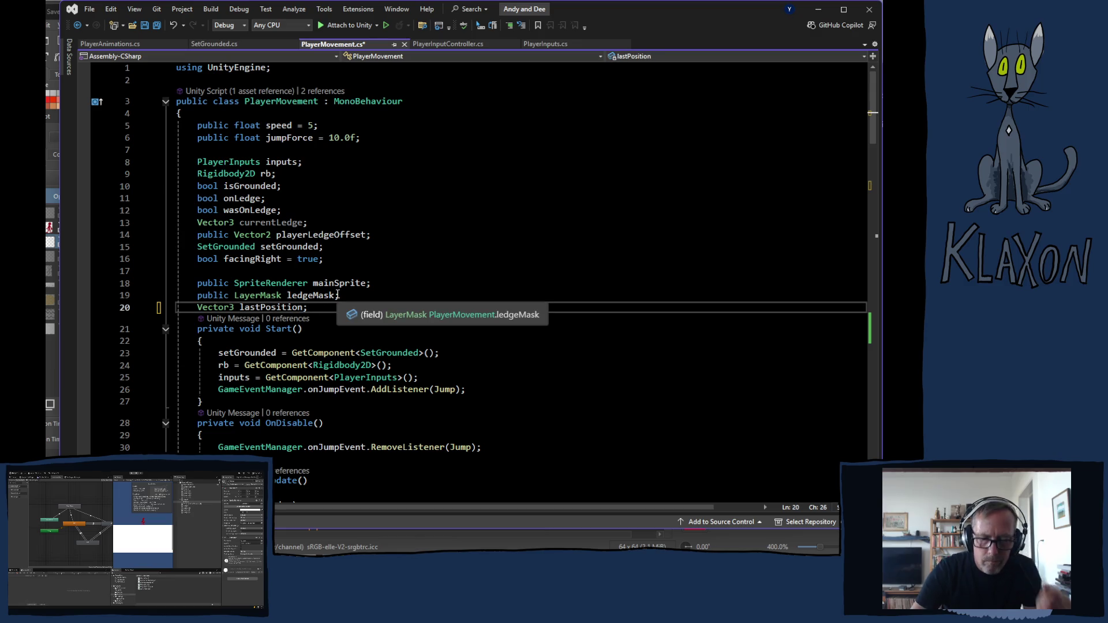
{"action": "key", "text": "Return"}
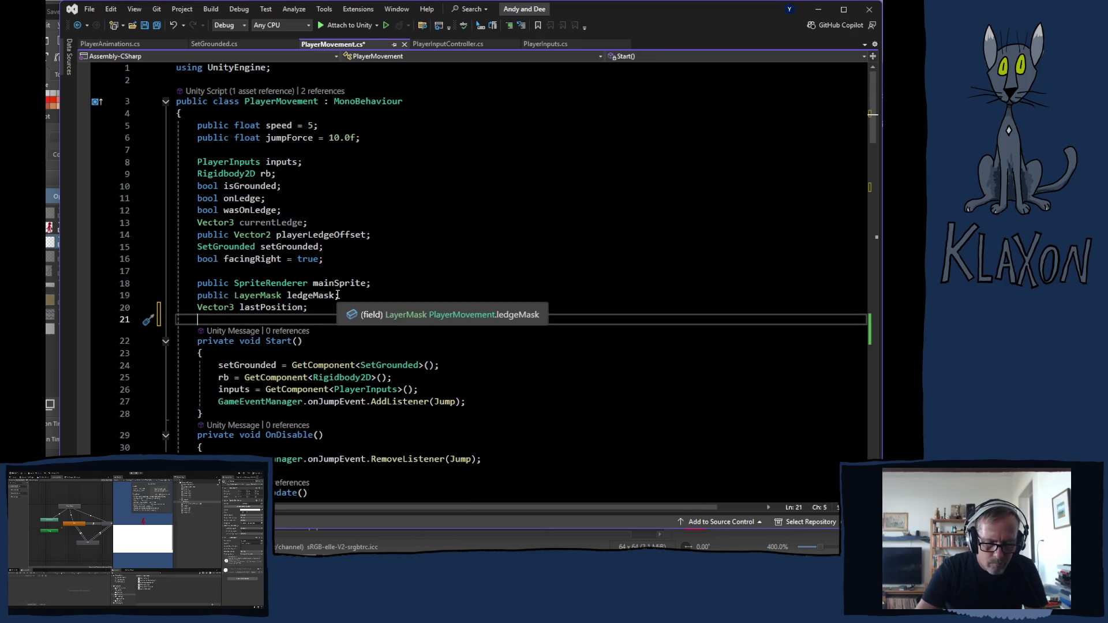
{"action": "type", "text": "float"}
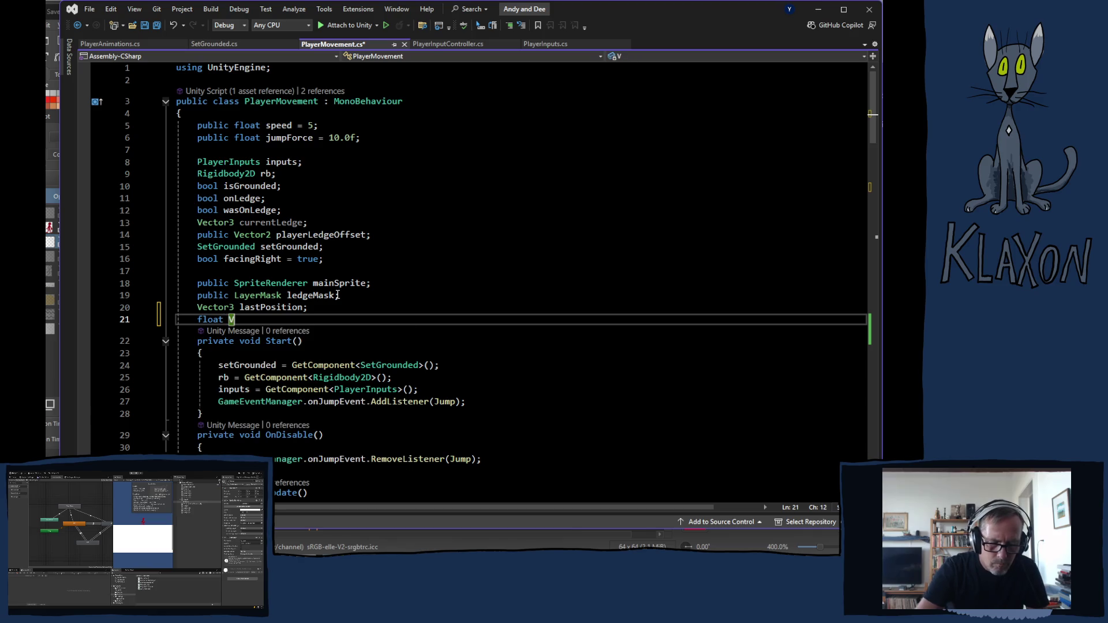
{"action": "type", "text": " velo"}
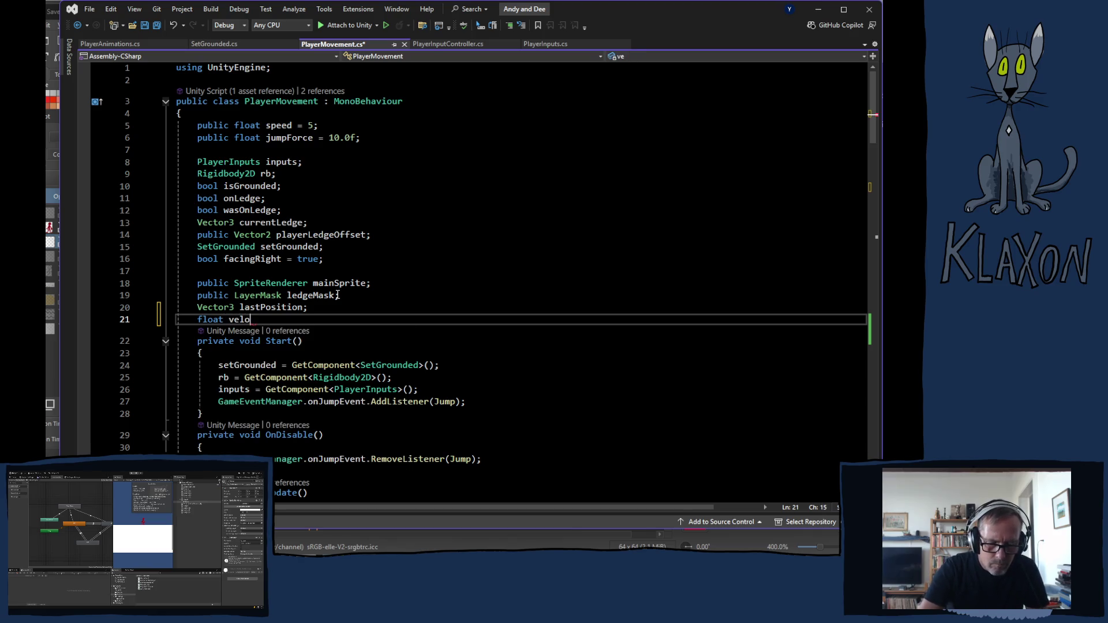
{"action": "type", "text": "ctityX"}
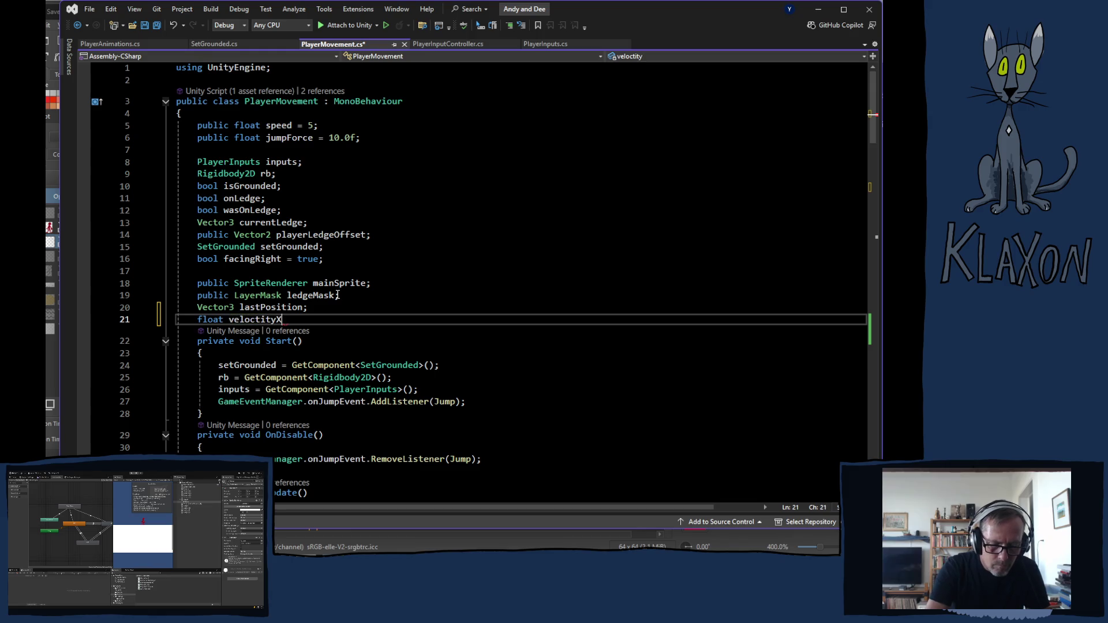
{"action": "type", "text": ";"}
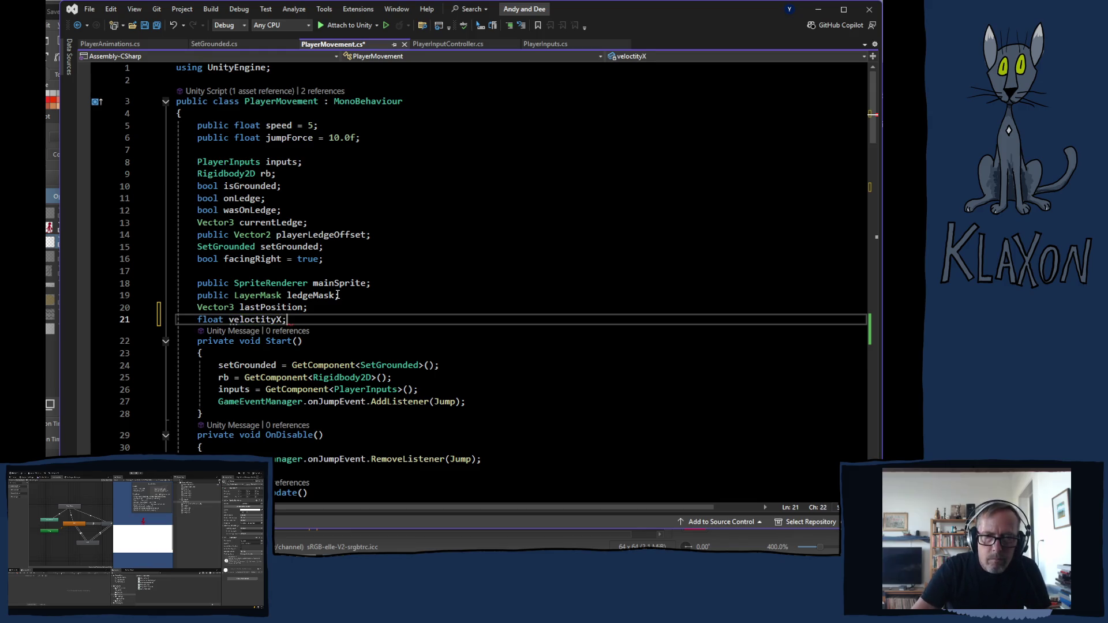
{"action": "scroll", "coordinate": [344, 349], "scroll_direction": "down", "scroll_amount": 12}
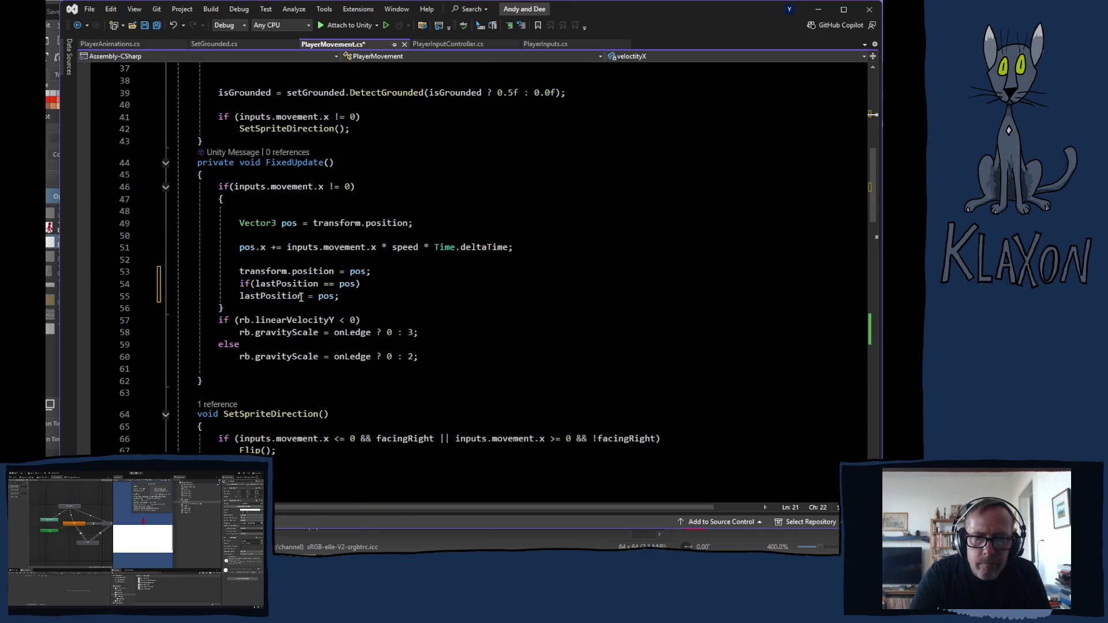
Write velocityX = 0; inside the if (lastPosition == pos) block and fix the field's spelling
{"action": "left_click", "coordinate": [378, 282]}
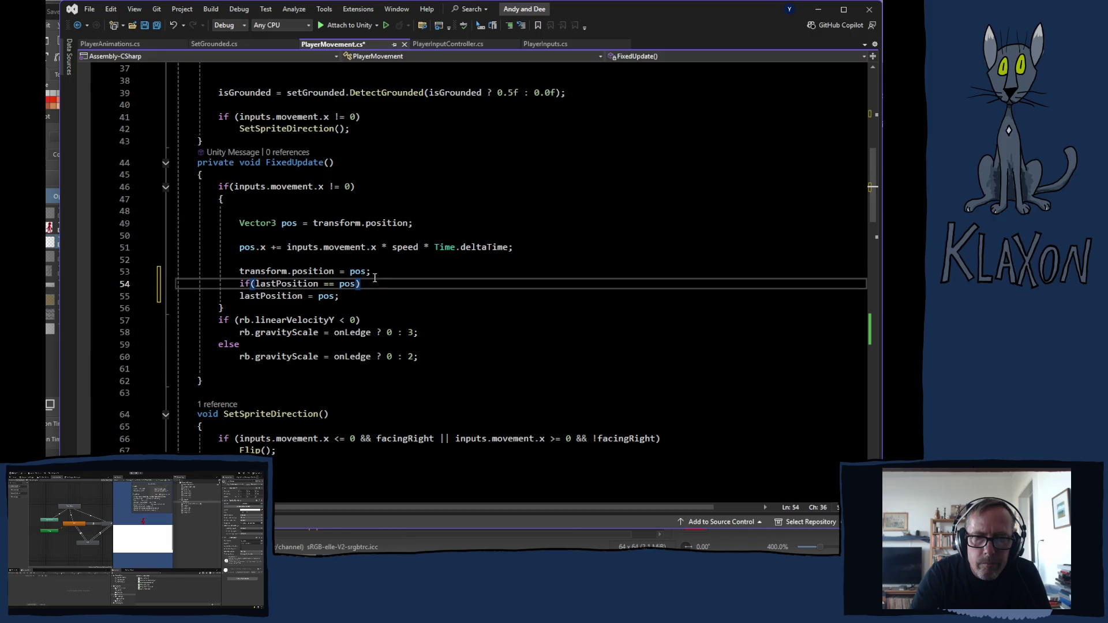
{"action": "left_click", "coordinate": [383, 272]}
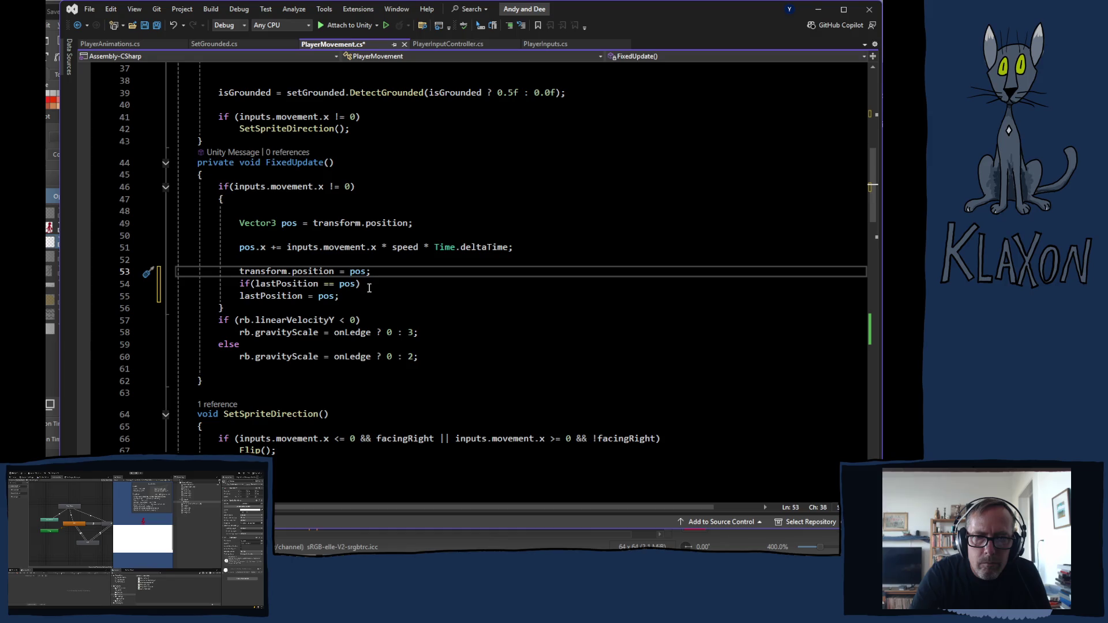
{"action": "left_click", "coordinate": [368, 284]}
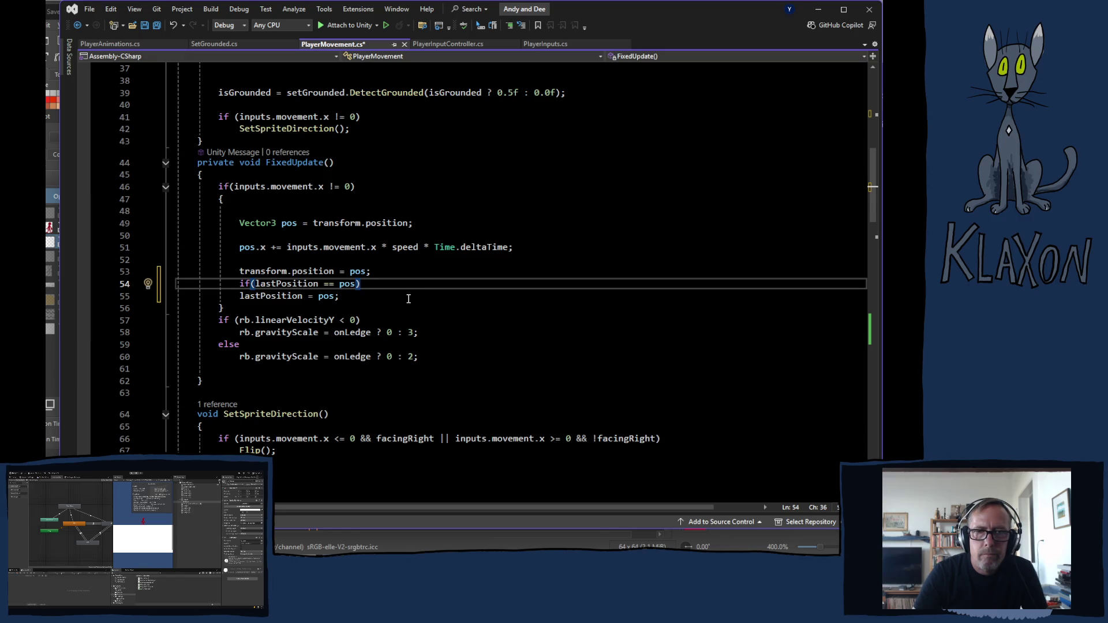
{"action": "key", "text": "Return"}
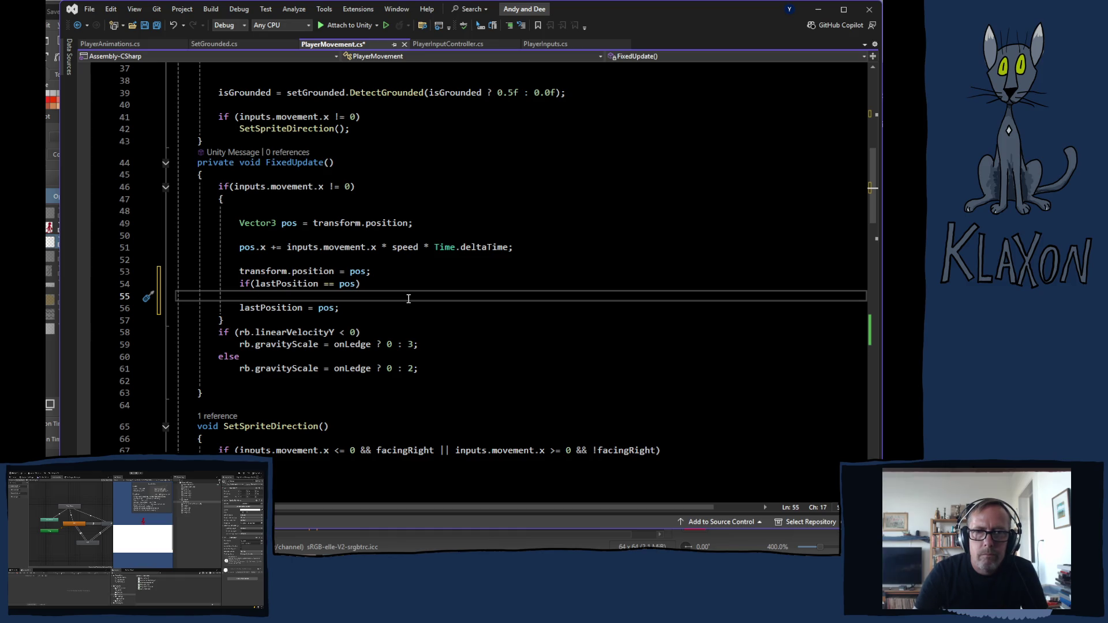
{"action": "type", "text": "vel"}
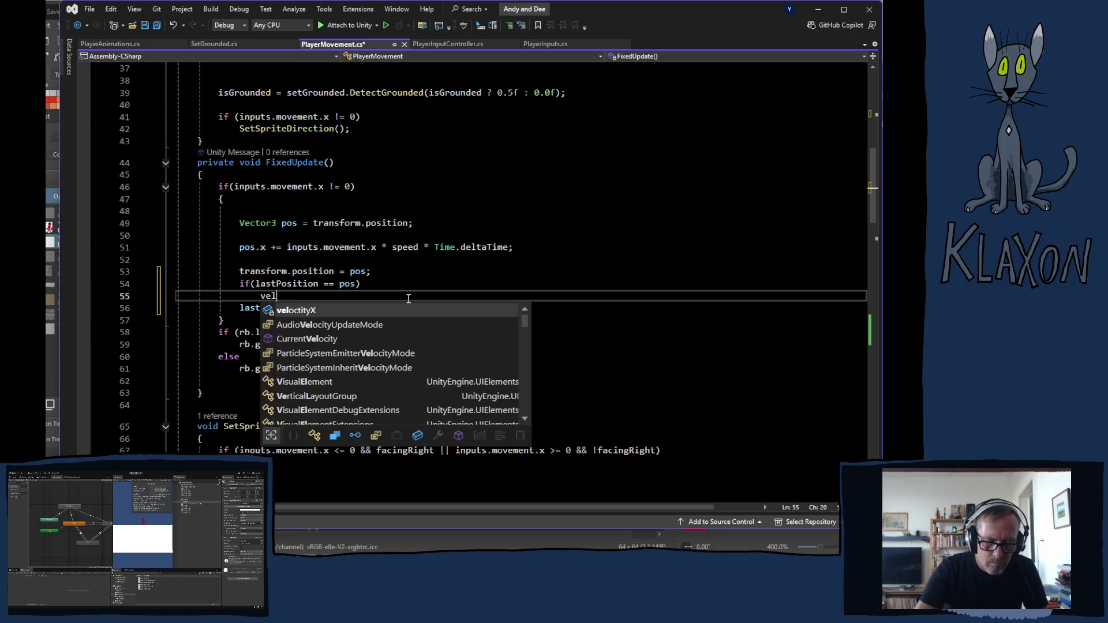
{"action": "type", "text": "ocity"}
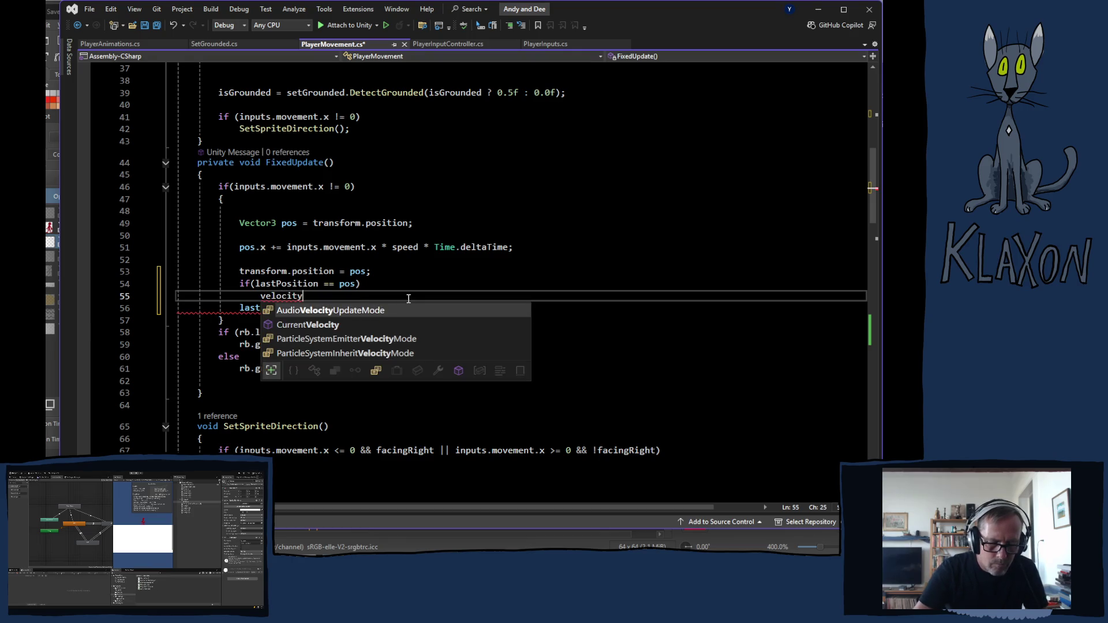
{"action": "type", "text": "X = "}
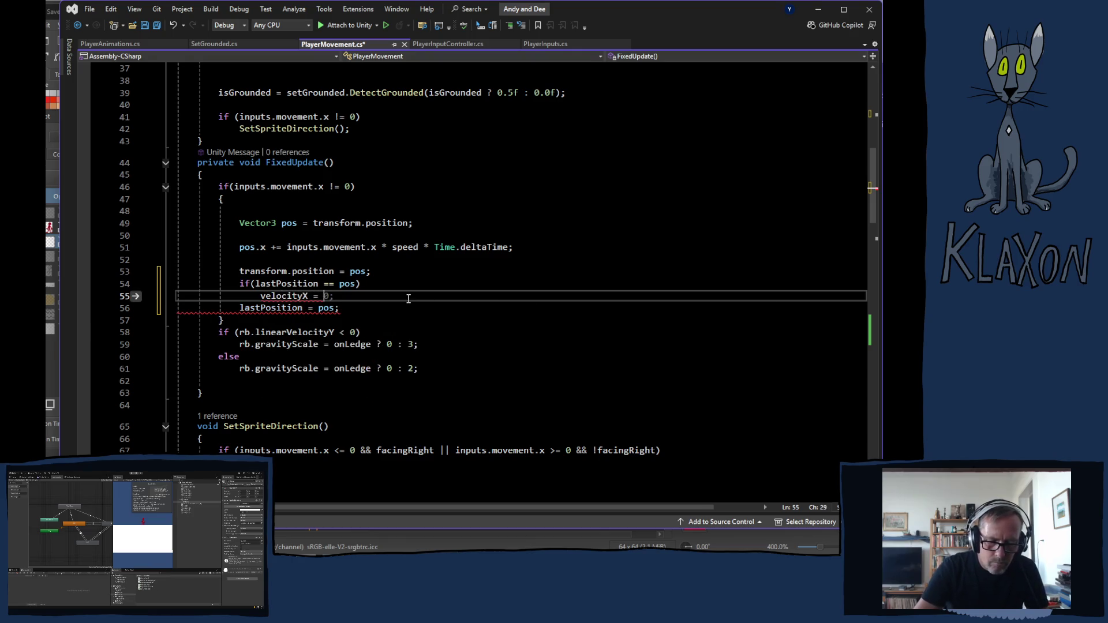
{"action": "type", "text": "0;"}
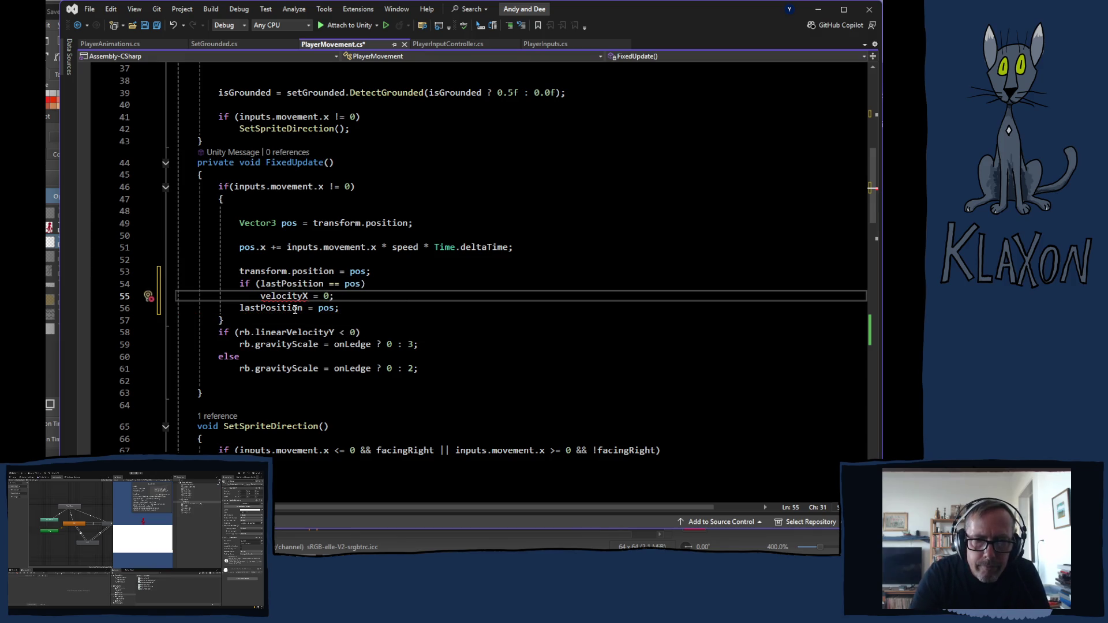
{"action": "scroll", "coordinate": [300, 312], "scroll_direction": "up", "scroll_amount": 7}
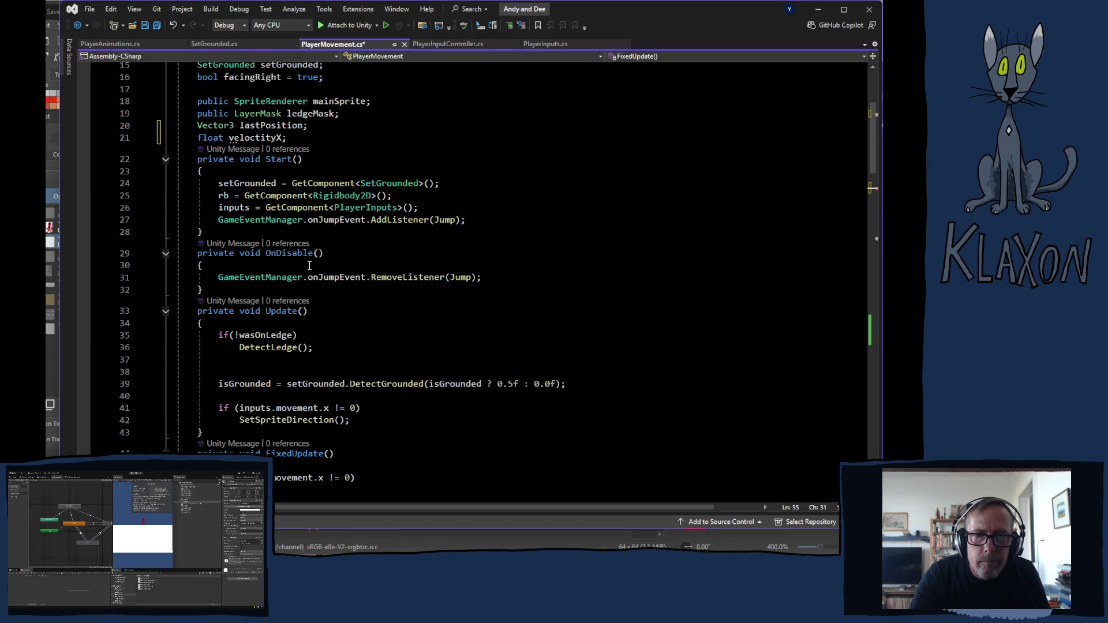
{"action": "left_click", "coordinate": [257, 138]}
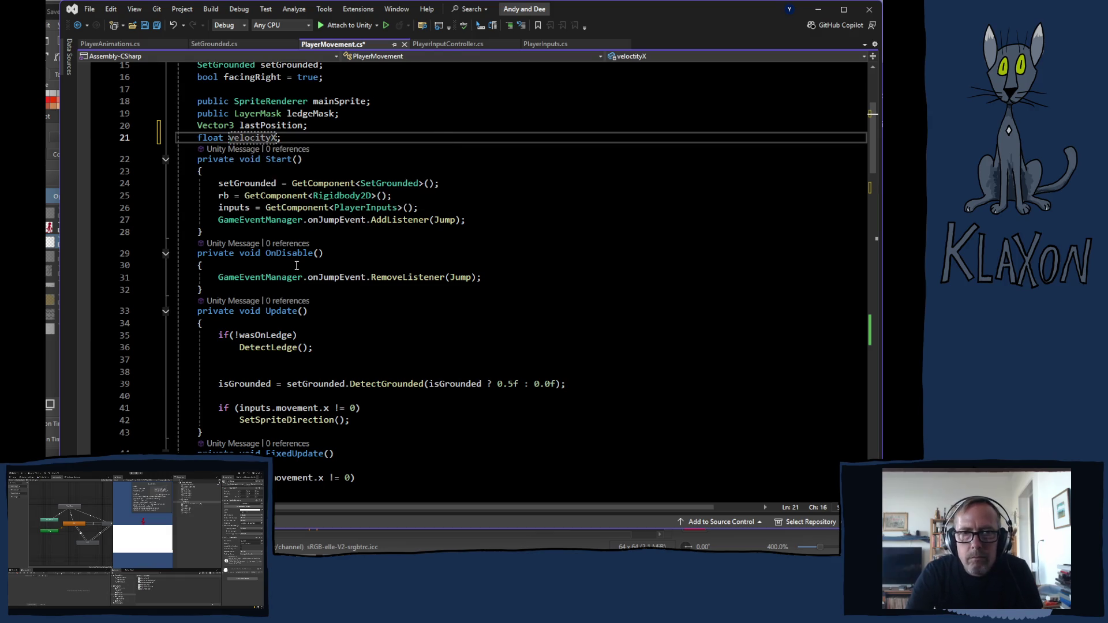
{"action": "scroll", "coordinate": [297, 274], "scroll_direction": "down", "scroll_amount": 7}
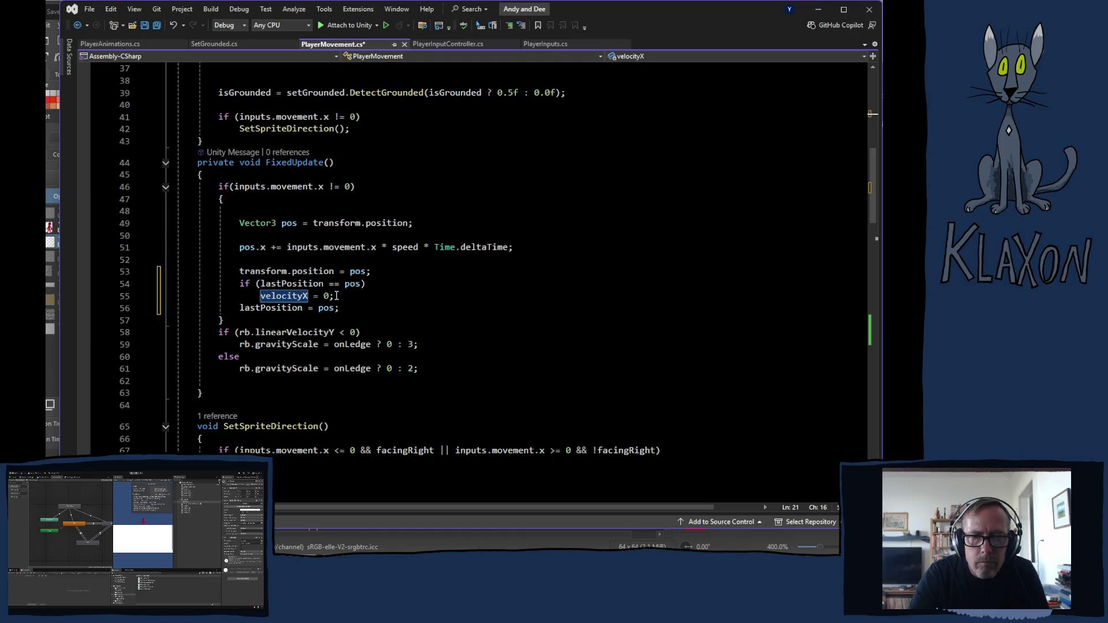
Add velocityX = 1; on a new line after the transform.position assignment
{"action": "left_click_drag", "start_coordinate": [337, 296], "coordinate": [260, 296]}
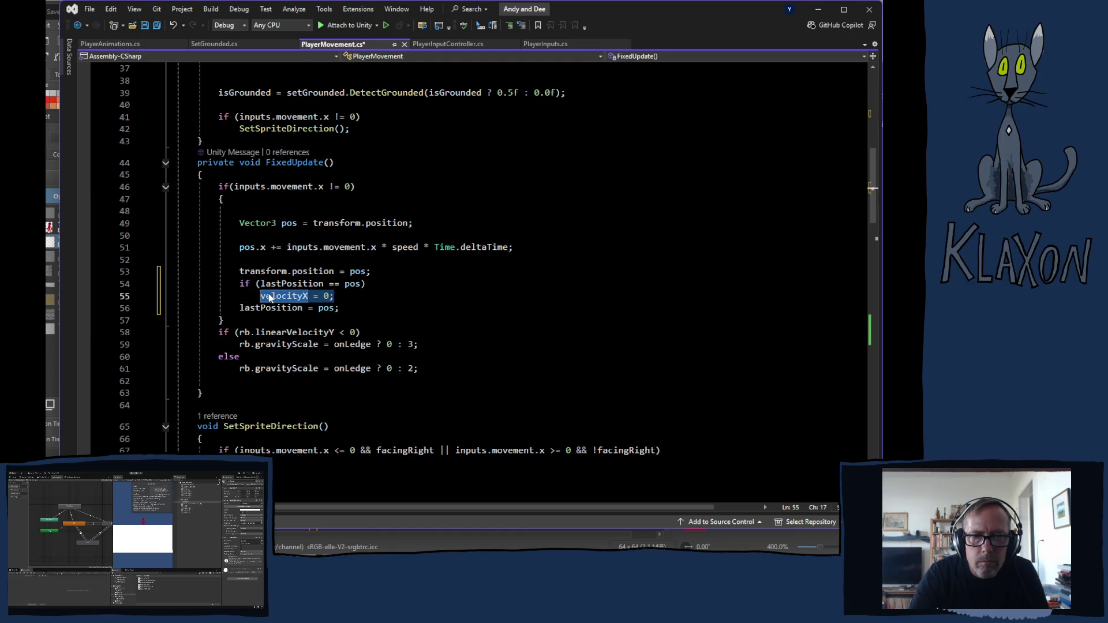
{"action": "left_click", "coordinate": [328, 310]}
{"action": "left_click", "coordinate": [387, 270]}
{"action": "key", "text": "Return"}
{"action": "type", "text": "v"}
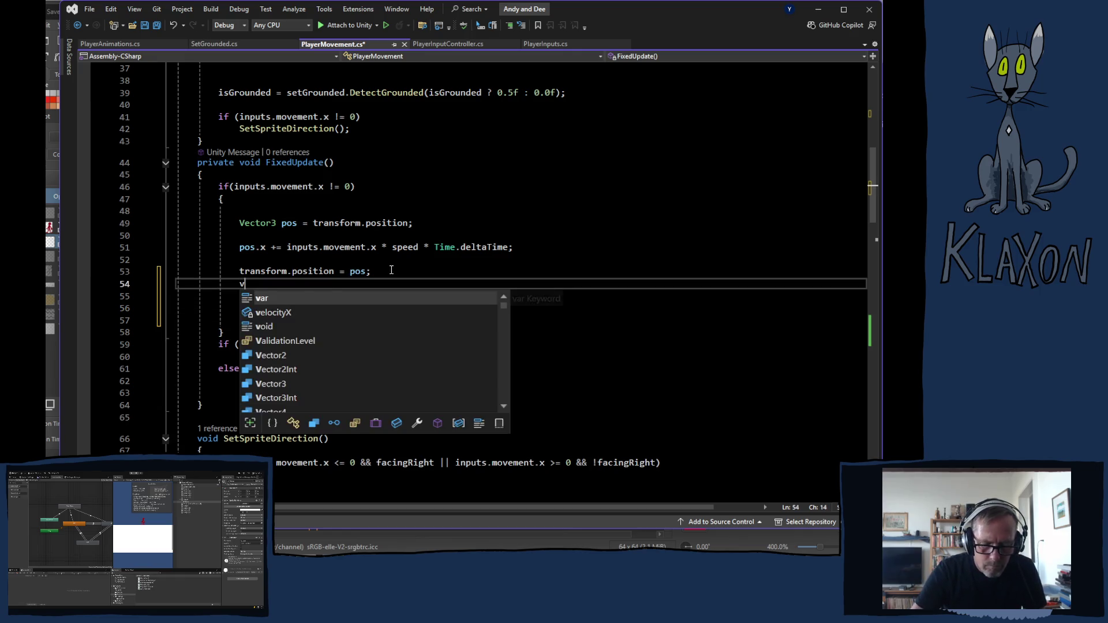
{"action": "type", "text": "elocityX = 1;"}
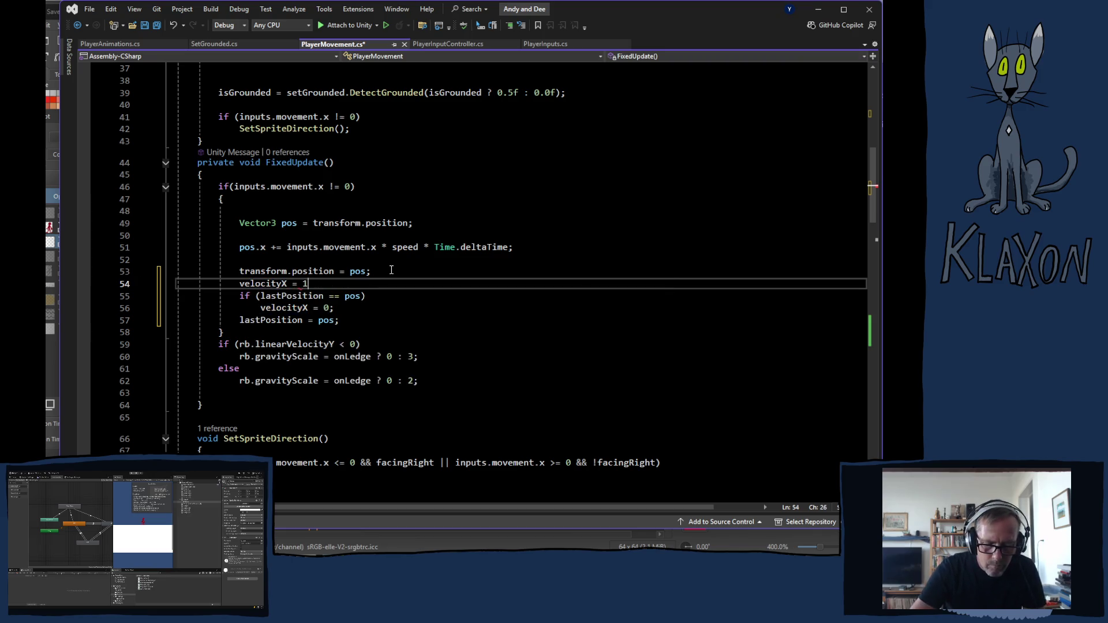
Save, then cut the lastPosition == pos condition out of the if statement
{"action": "key", "text": "ctrl+s"}
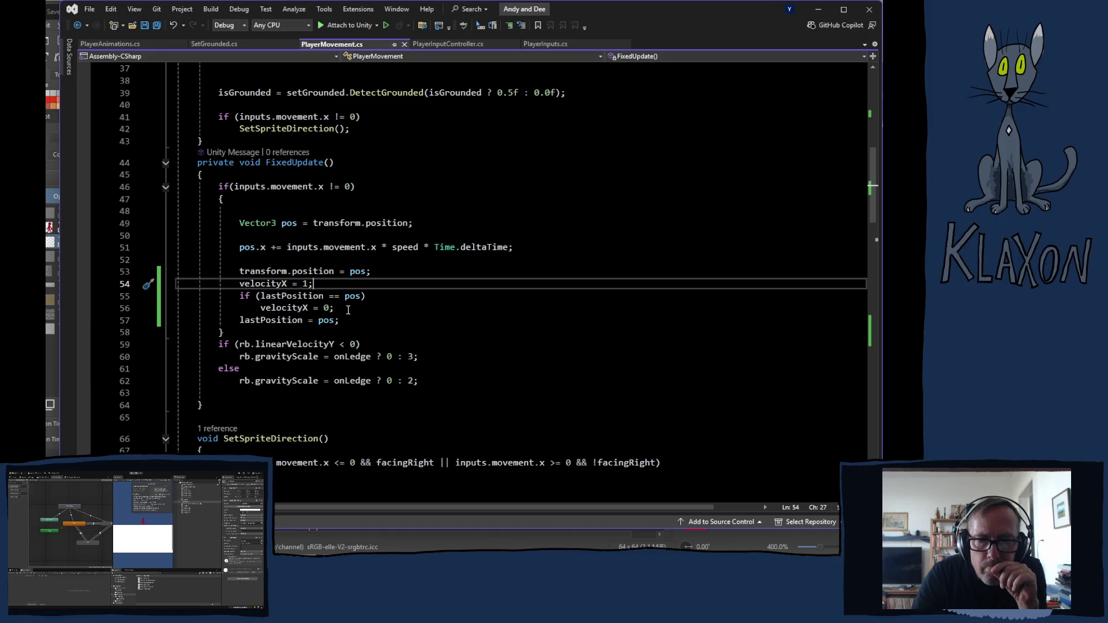
{"action": "mouse_move", "coordinate": [287, 315]}
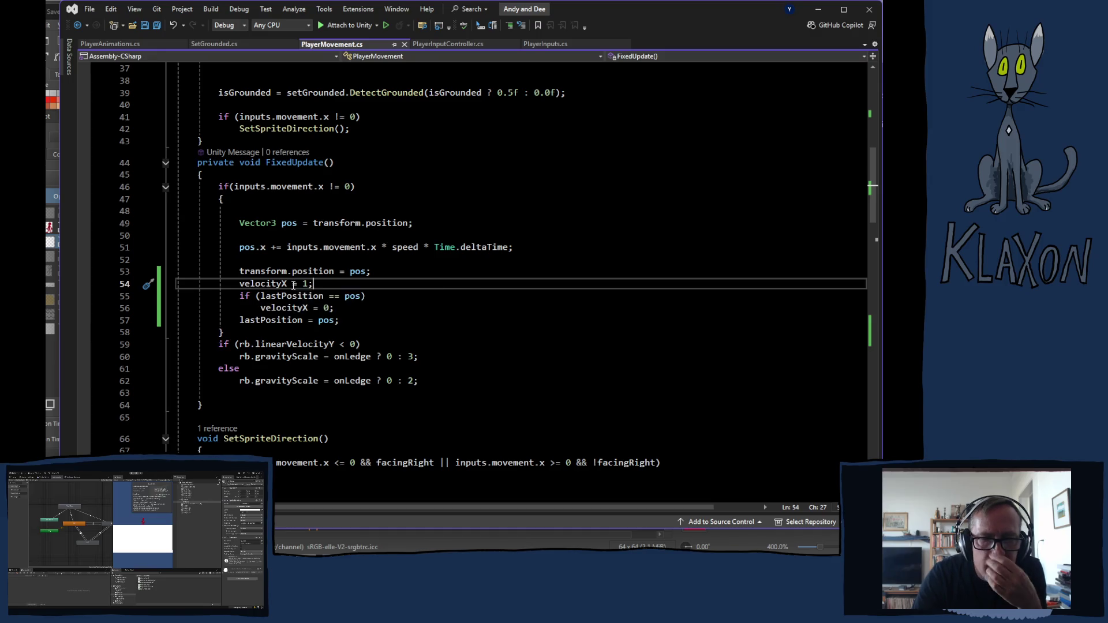
{"action": "left_click", "coordinate": [268, 297]}
{"action": "left_click_drag", "start_coordinate": [267, 298], "coordinate": [362, 300]}
{"action": "key", "text": "ctrl+c"}
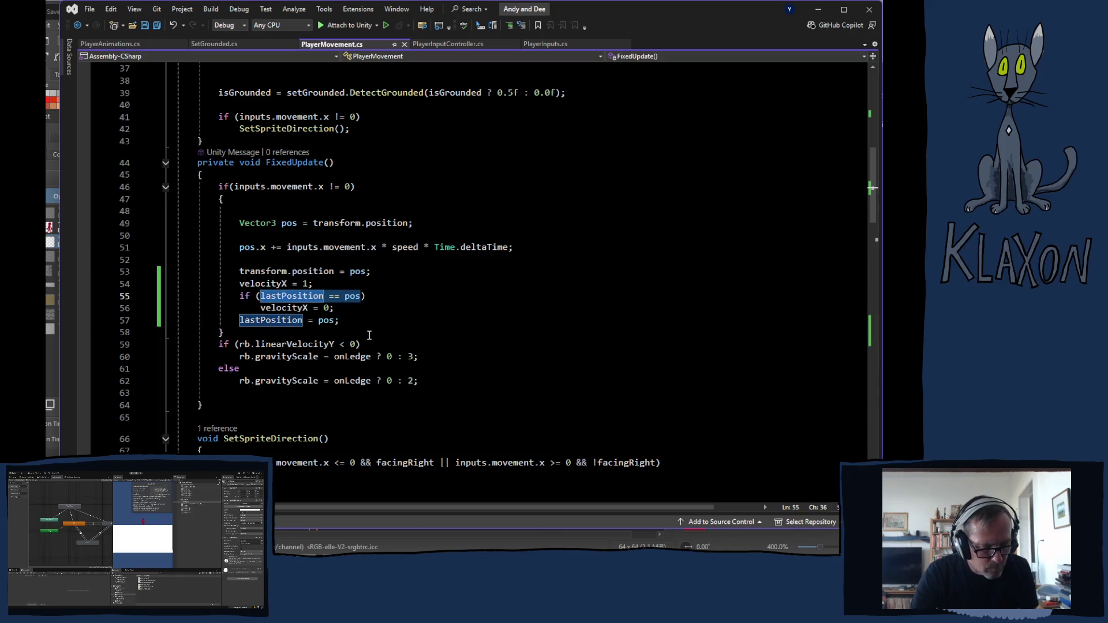
{"action": "key", "text": "BackSpace"}
Rewrite the assignment as velocityX = lastPosition == pos ? 0 : 1;, delete the leftover if, and save
{"action": "left_click", "coordinate": [301, 284]}
{"action": "key", "text": "ctrl+v"}
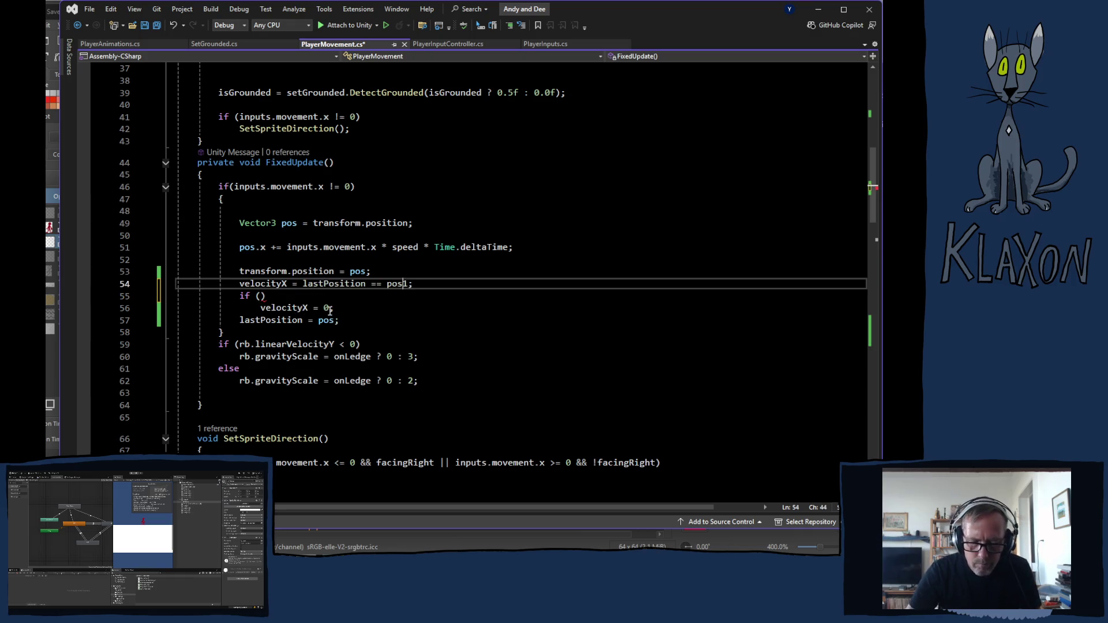
{"action": "type", "text": "?"}
{"action": "key", "text": "Left"}
{"action": "key", "text": "Left"}
{"action": "key", "text": "Right"}
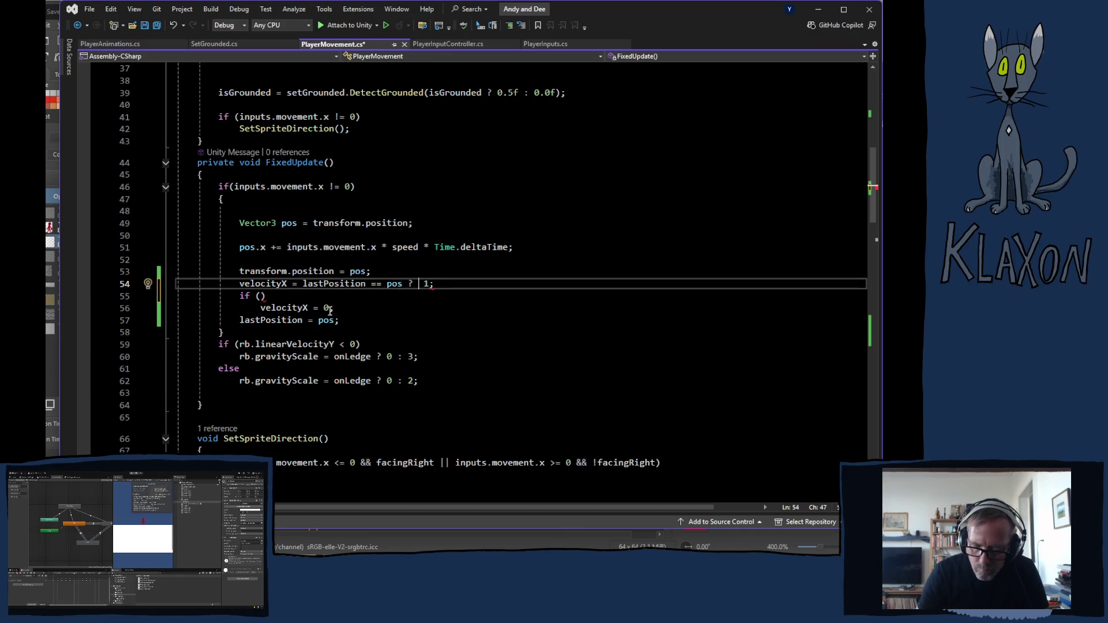
{"action": "type", "text": "0 :"}
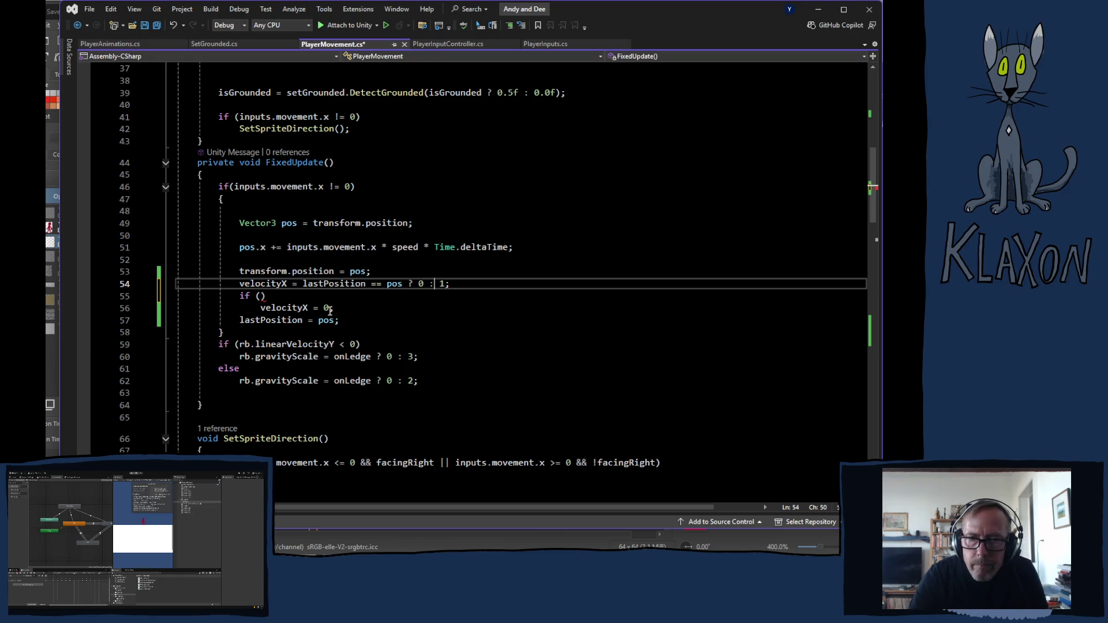
{"action": "left_click_drag", "start_coordinate": [240, 295], "coordinate": [354, 306]}
{"action": "key", "text": "Delete"}
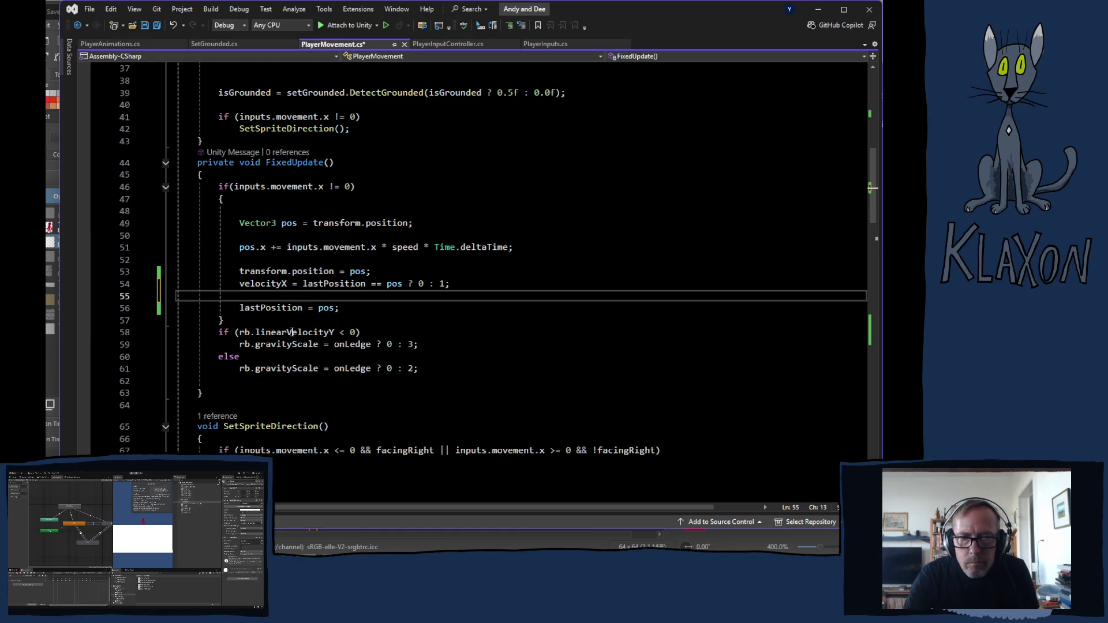
{"action": "key", "text": "ctrl+s"}
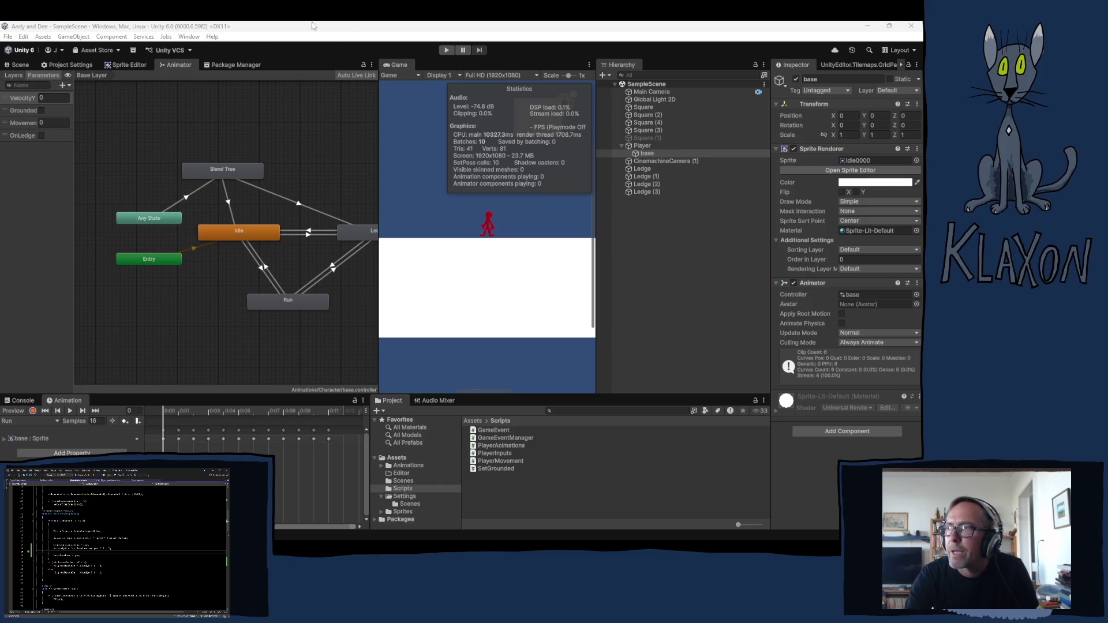
Play-test walking the character left and right with the arrow keys, then stop Play mode
{"action": "left_click", "coordinate": [447, 51]}
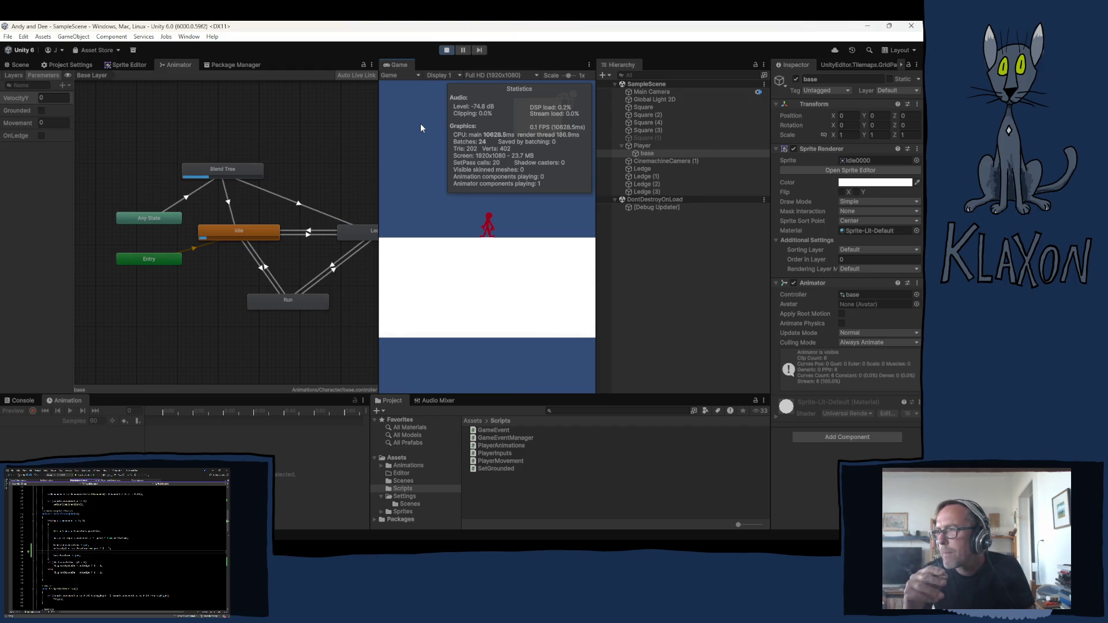
{"action": "key", "text": "Left"}
{"action": "key", "text": "Right"}
{"action": "key", "text": "Left"}
{"action": "key", "text": "Right"}
{"action": "key", "text": "Left"}
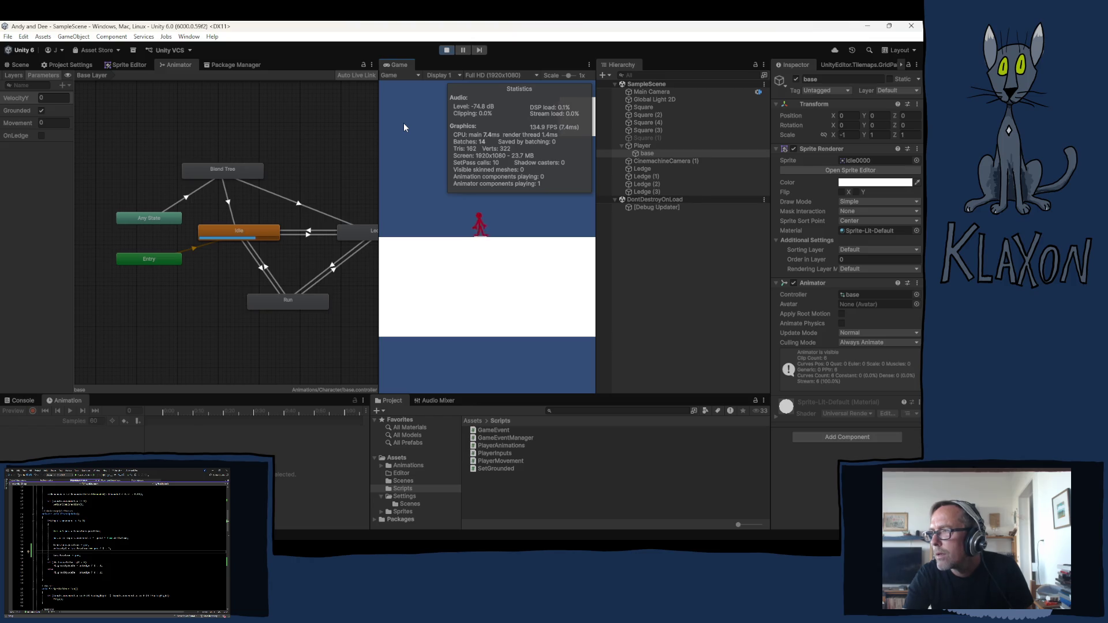
{"action": "left_click", "coordinate": [447, 51]}
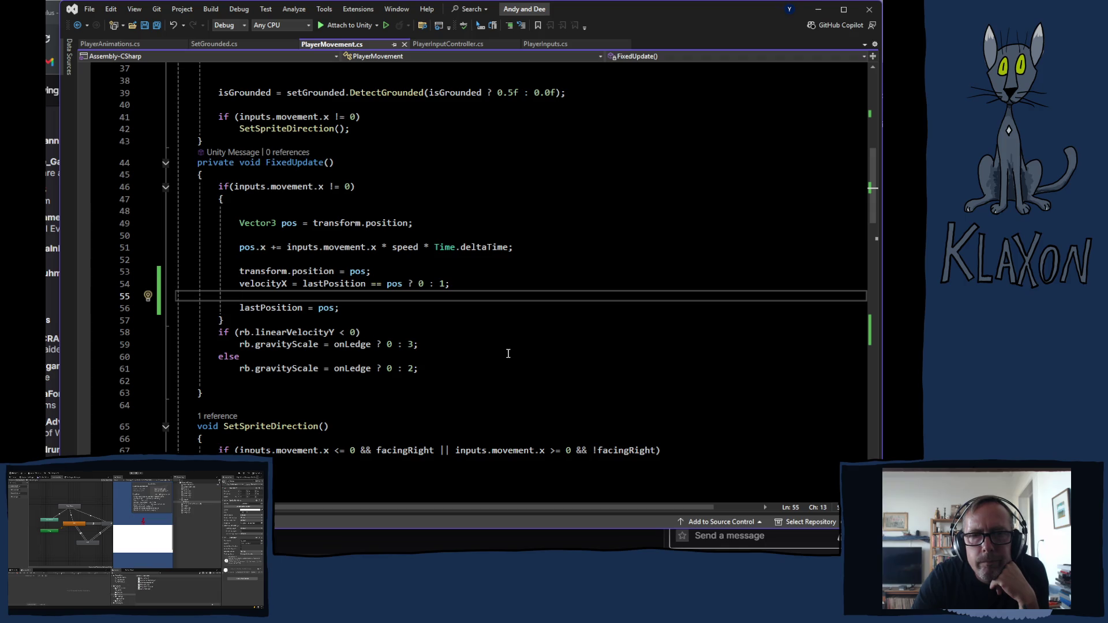
Delete the velocityX and lastPosition lines in FixedUpdate and both field declarations, then save
{"action": "double_click", "coordinate": [243, 285]}
{"action": "left_click_drag", "start_coordinate": [243, 285], "coordinate": [341, 308]}
{"action": "key", "text": "Delete"}
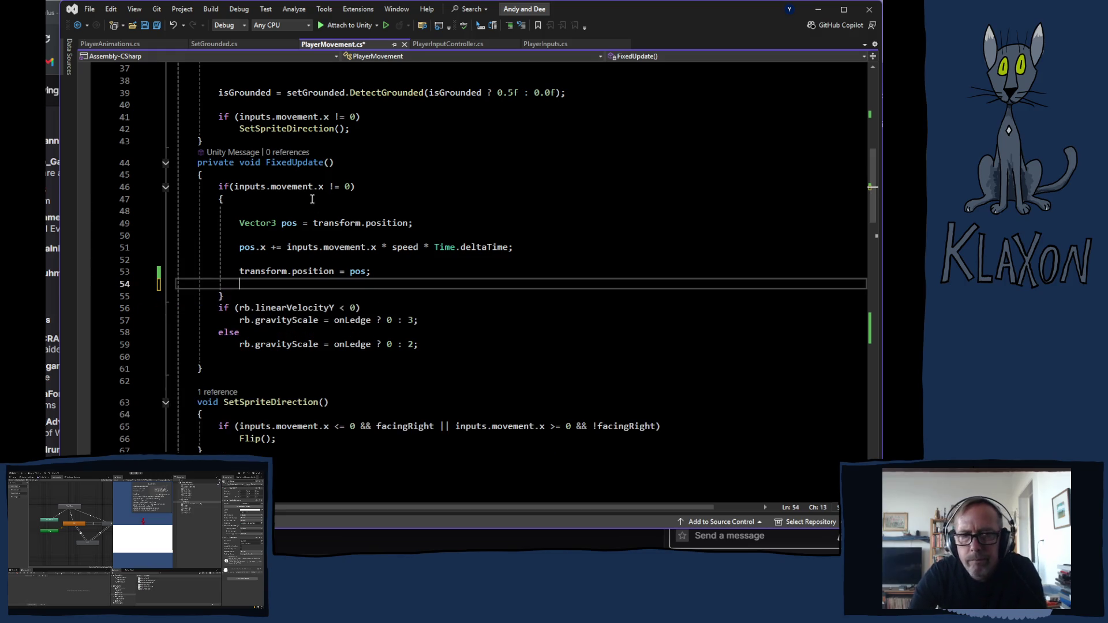
{"action": "scroll", "coordinate": [267, 118], "scroll_direction": "up", "scroll_amount": 7}
{"action": "left_click_drag", "start_coordinate": [197, 125], "coordinate": [311, 135]}
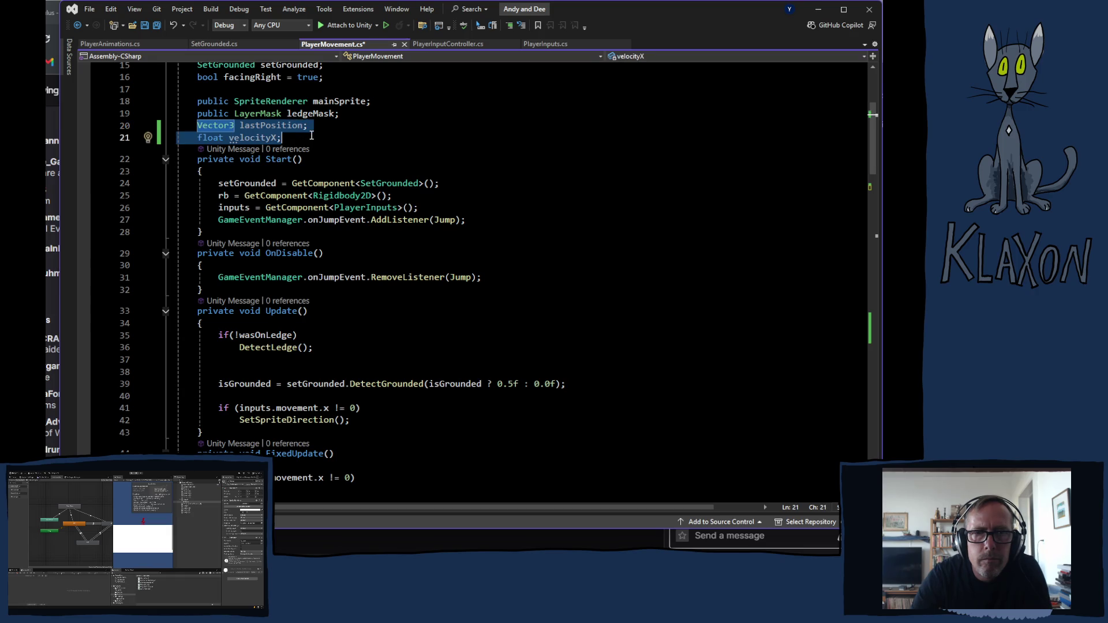
{"action": "scroll", "coordinate": [479, 269], "scroll_direction": "down", "scroll_amount": 5}
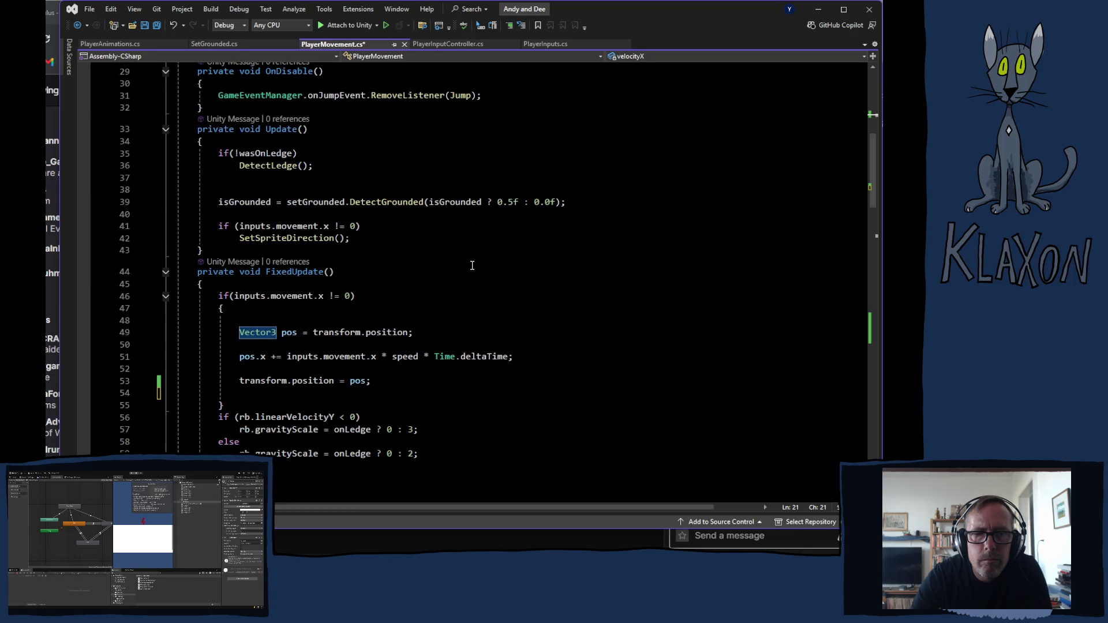
{"action": "scroll", "coordinate": [472, 265], "scroll_direction": "down", "scroll_amount": 2}
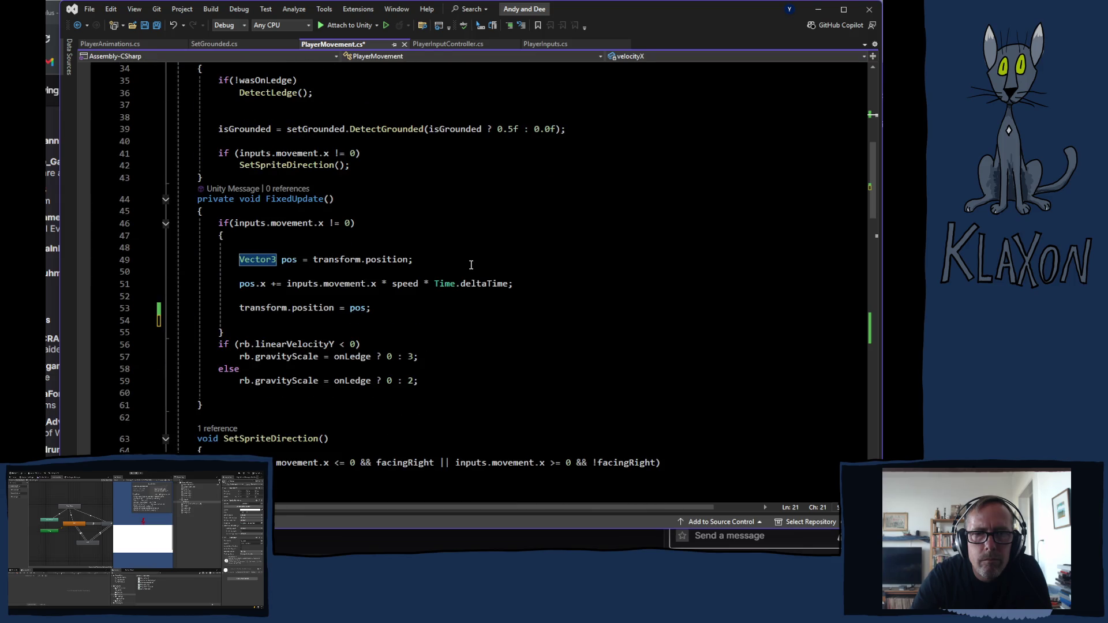
{"action": "scroll", "coordinate": [467, 263], "scroll_direction": "up", "scroll_amount": 6}
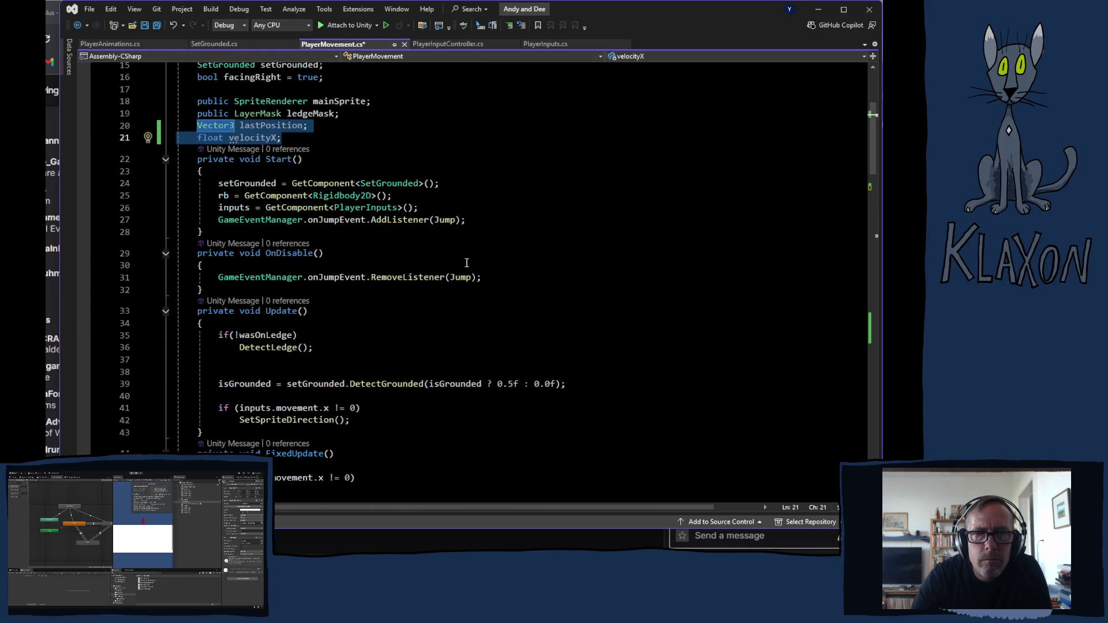
{"action": "key", "text": "BackSpace"}
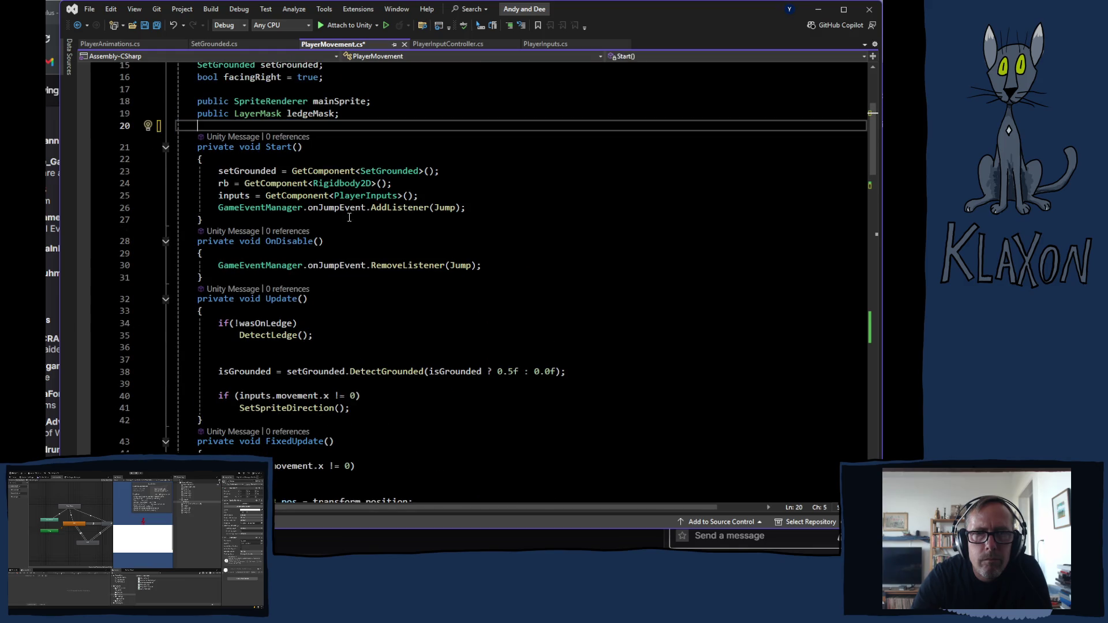
{"action": "scroll", "coordinate": [322, 224], "scroll_direction": "up", "scroll_amount": 5}
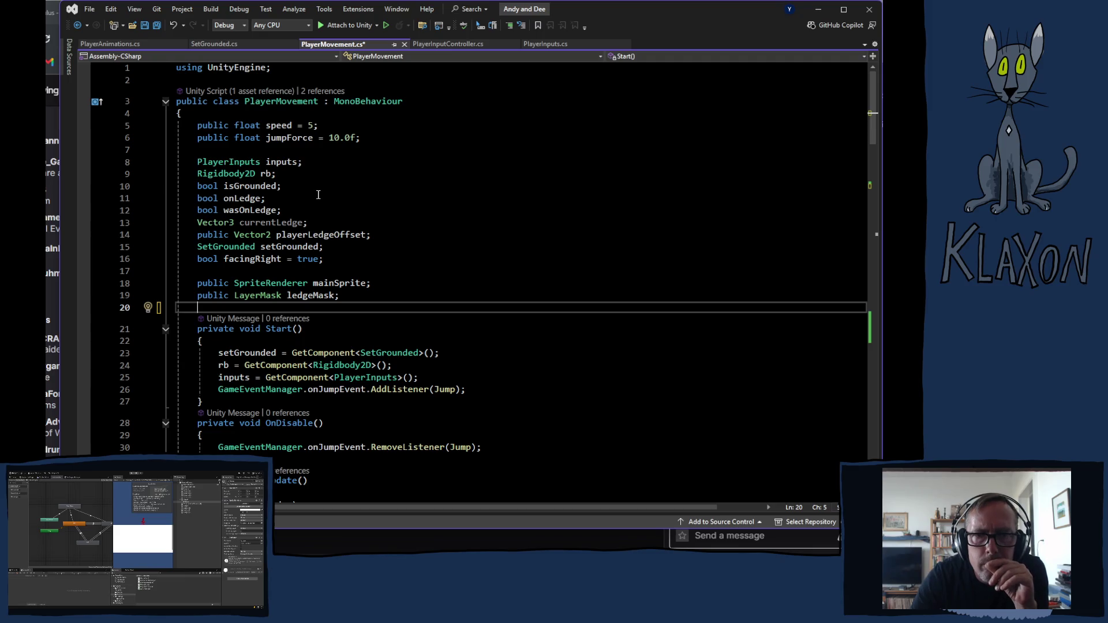
{"action": "scroll", "coordinate": [321, 200], "scroll_direction": "down", "scroll_amount": 4}
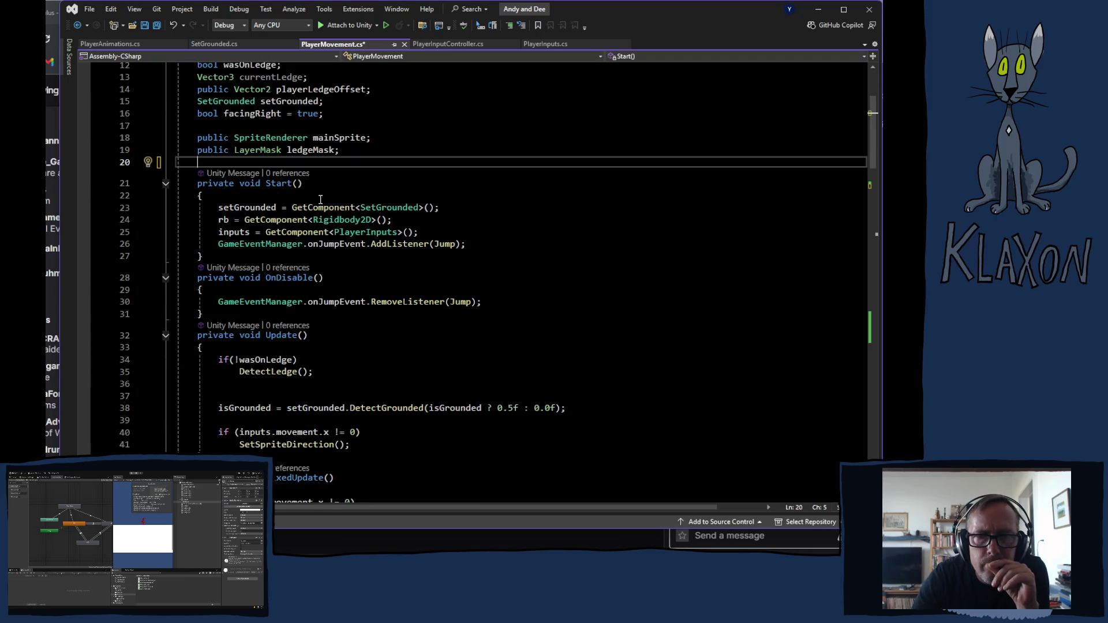
{"action": "key", "text": "ctrl+s"}
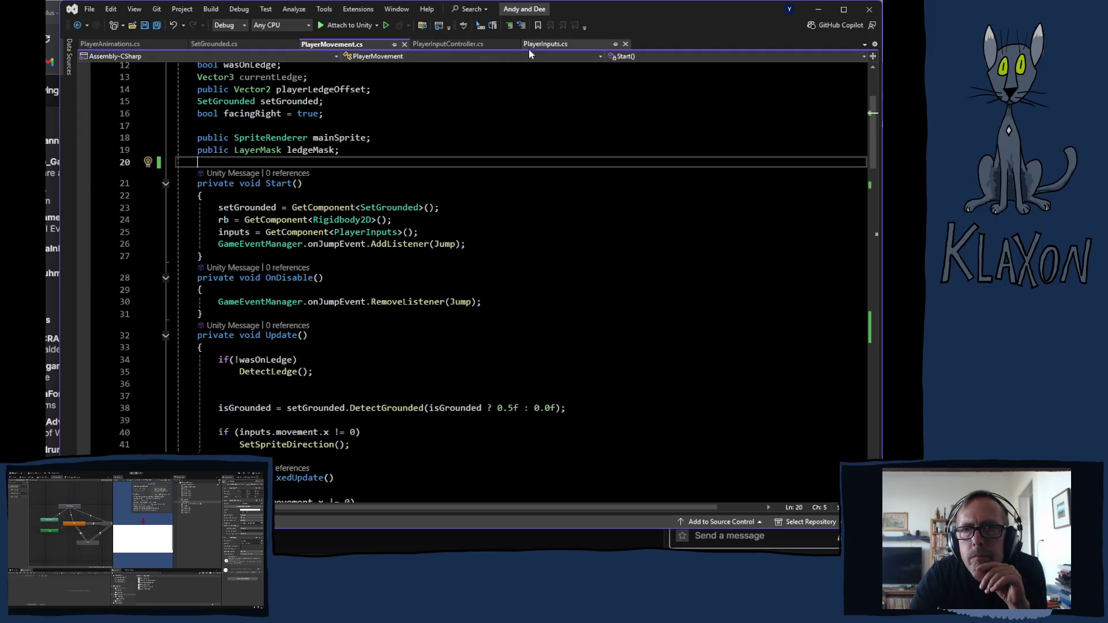
Review the PlayerAnimations.cs, PlayerInputs.cs and PlayerInputController.cs scripts
{"action": "left_click", "coordinate": [110, 44]}
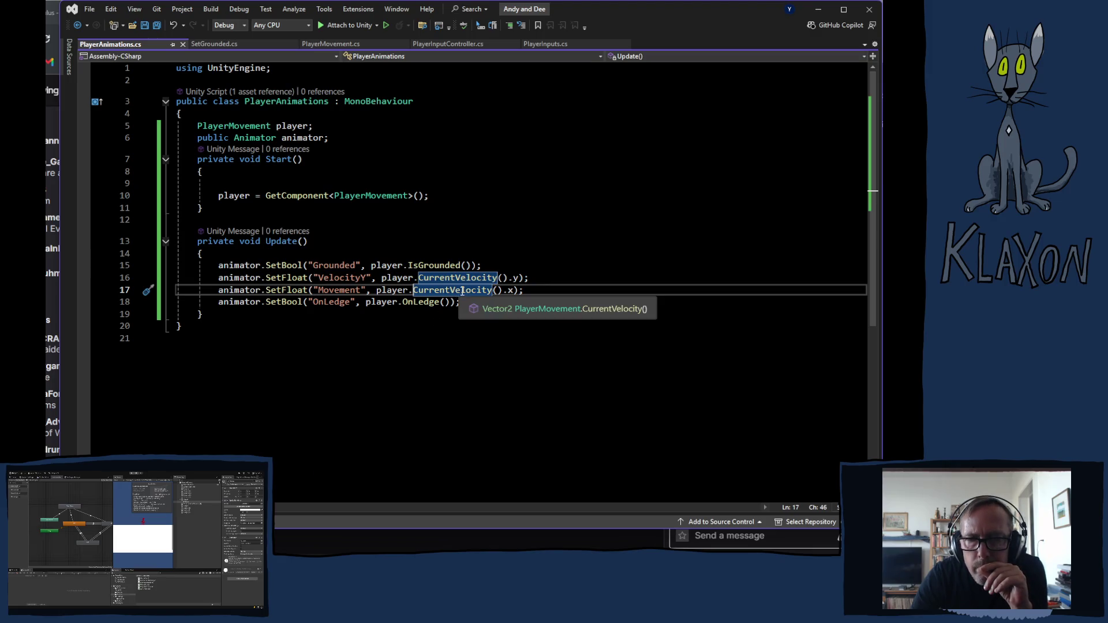
{"action": "left_click", "coordinate": [353, 43]}
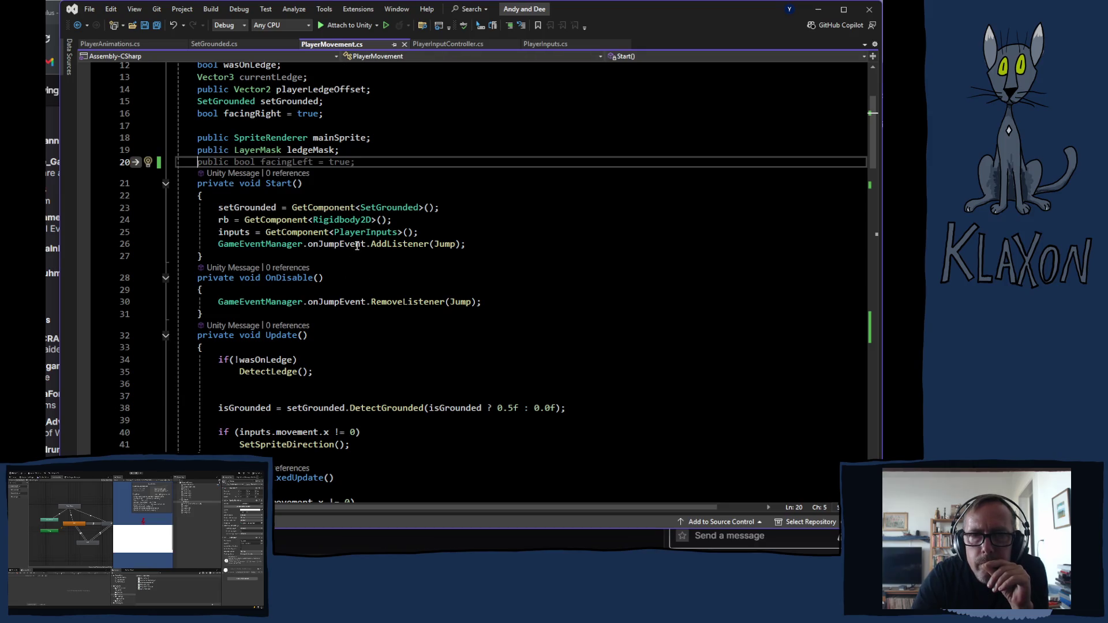
{"action": "scroll", "coordinate": [360, 298], "scroll_direction": "down", "scroll_amount": 4}
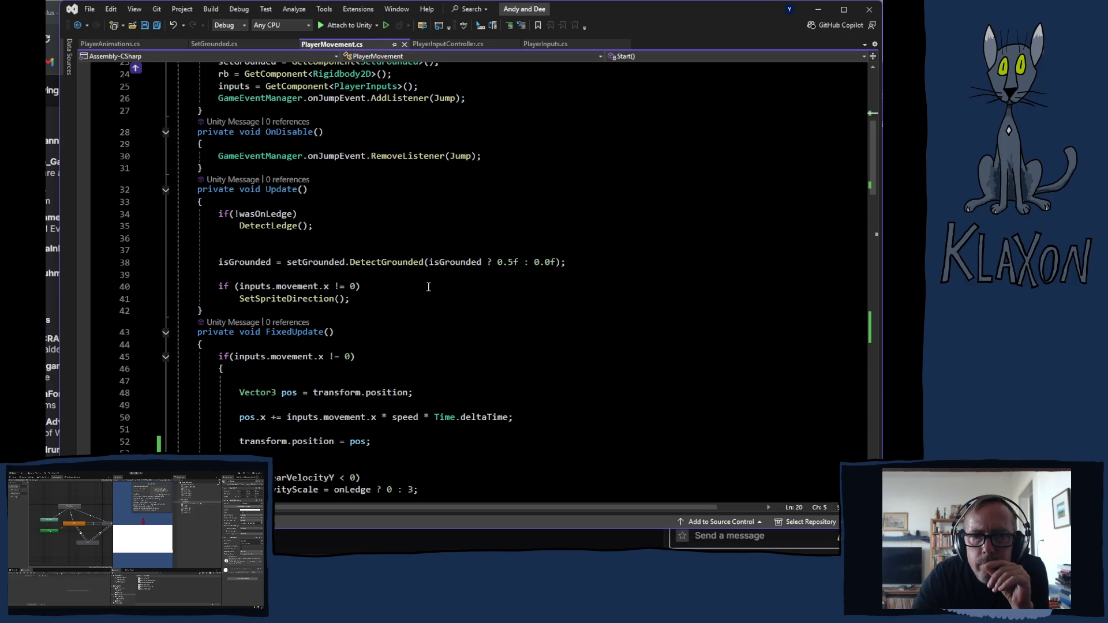
{"action": "scroll", "coordinate": [426, 288], "scroll_direction": "up", "scroll_amount": 6}
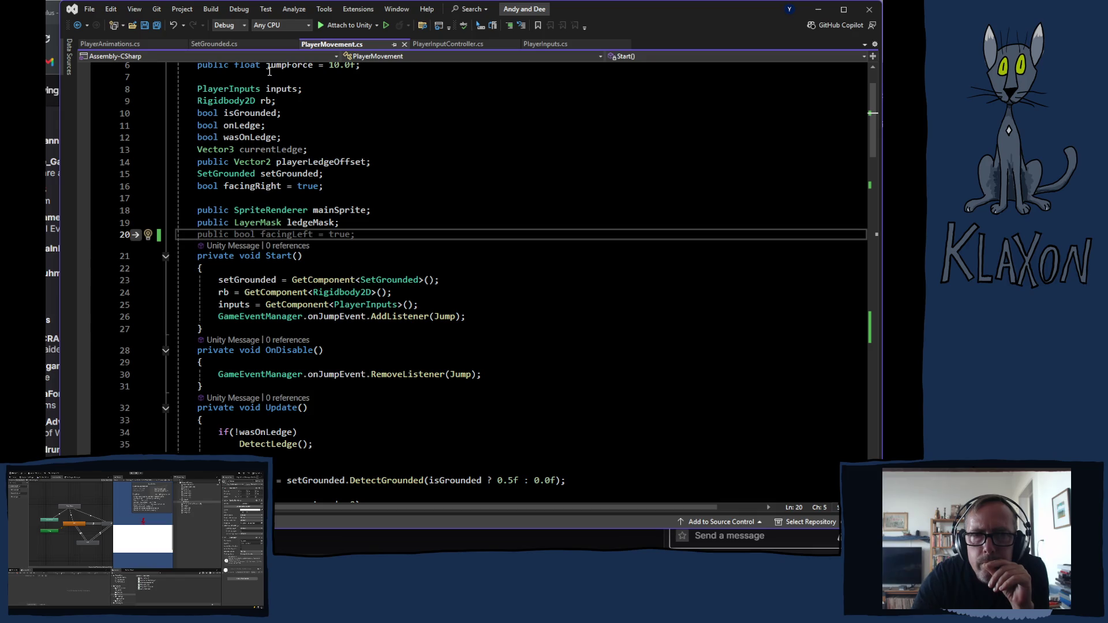
{"action": "left_click", "coordinate": [112, 46]}
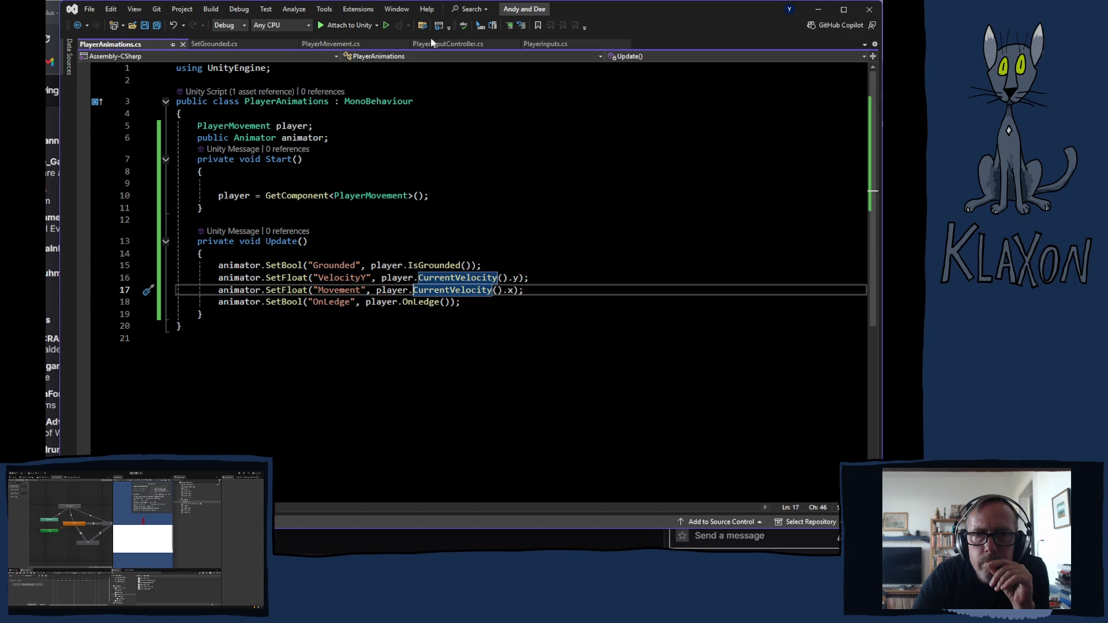
{"action": "left_click", "coordinate": [545, 45]}
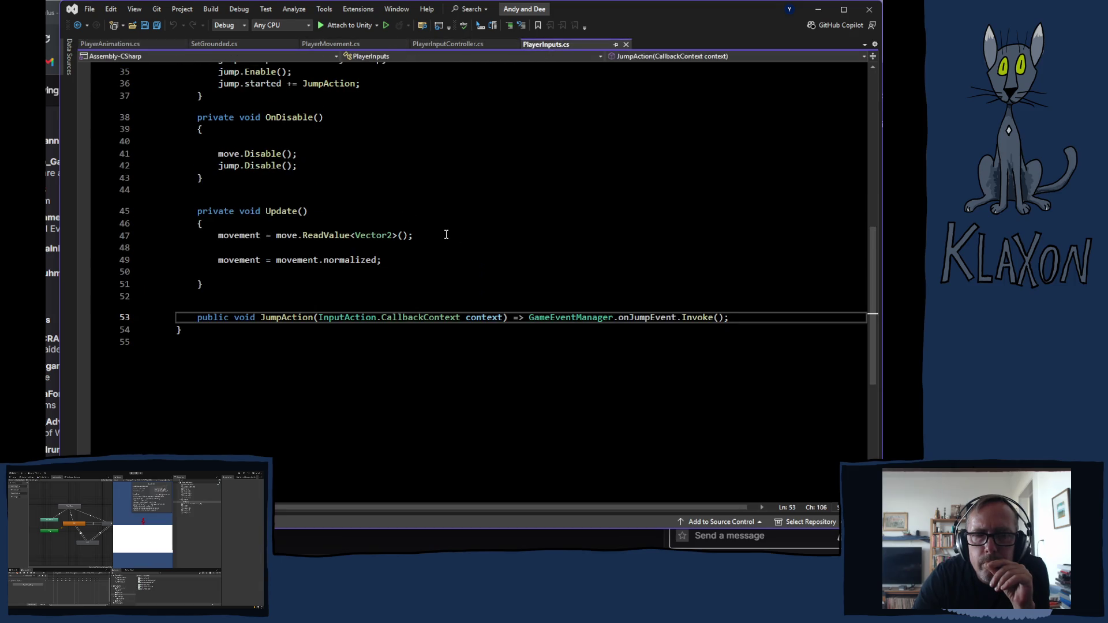
{"action": "scroll", "coordinate": [479, 259], "scroll_direction": "up", "scroll_amount": 5}
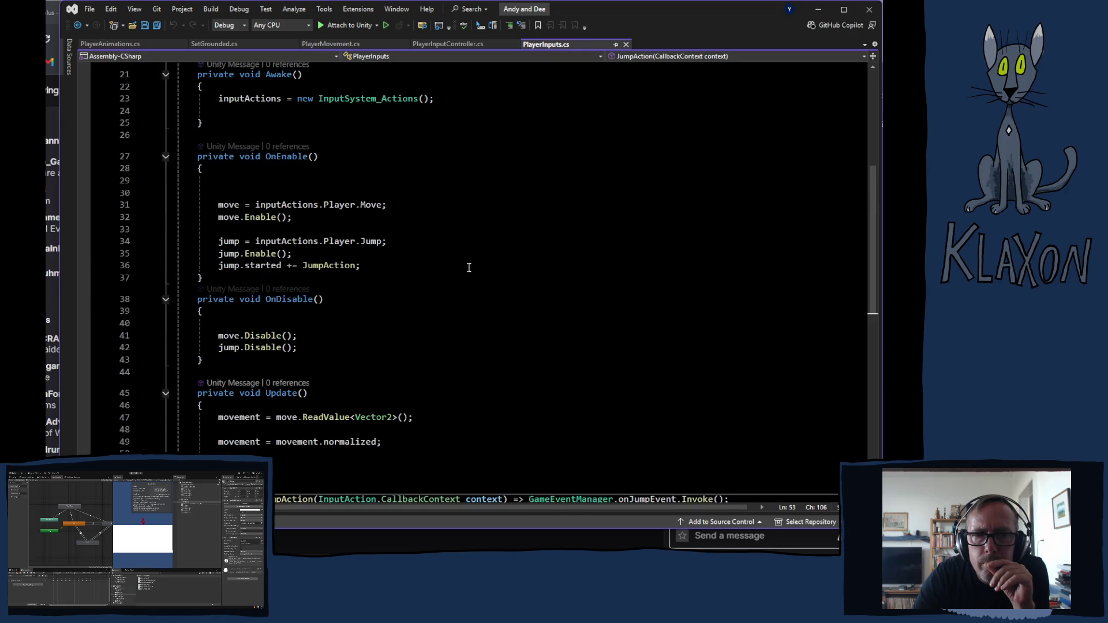
{"action": "left_click", "coordinate": [452, 44]}
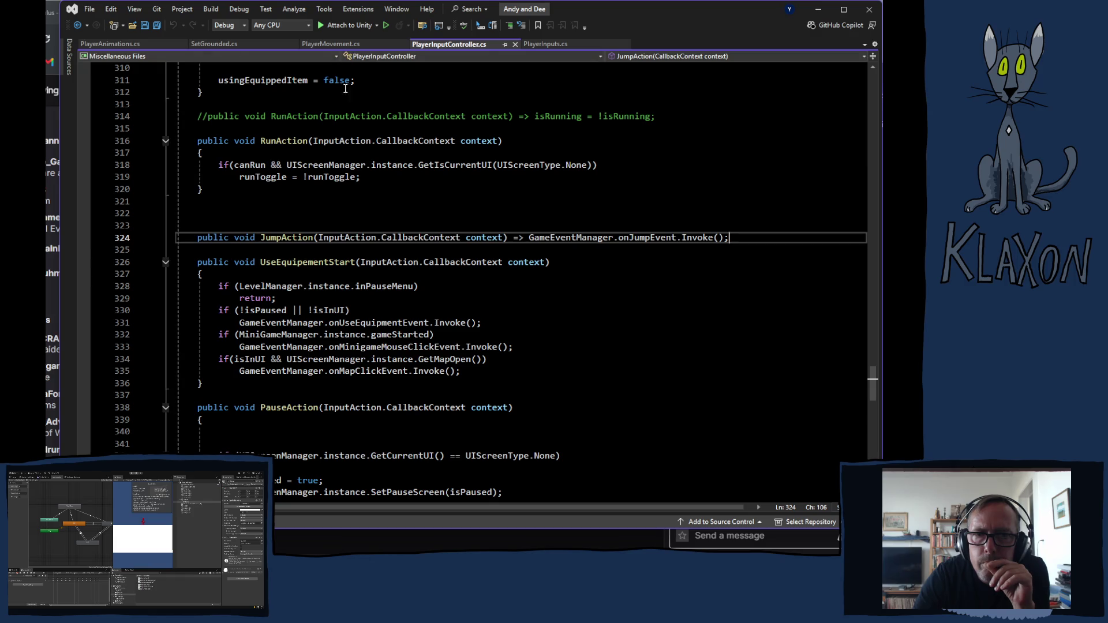
{"action": "scroll", "coordinate": [401, 230], "scroll_direction": "up", "scroll_amount": 8}
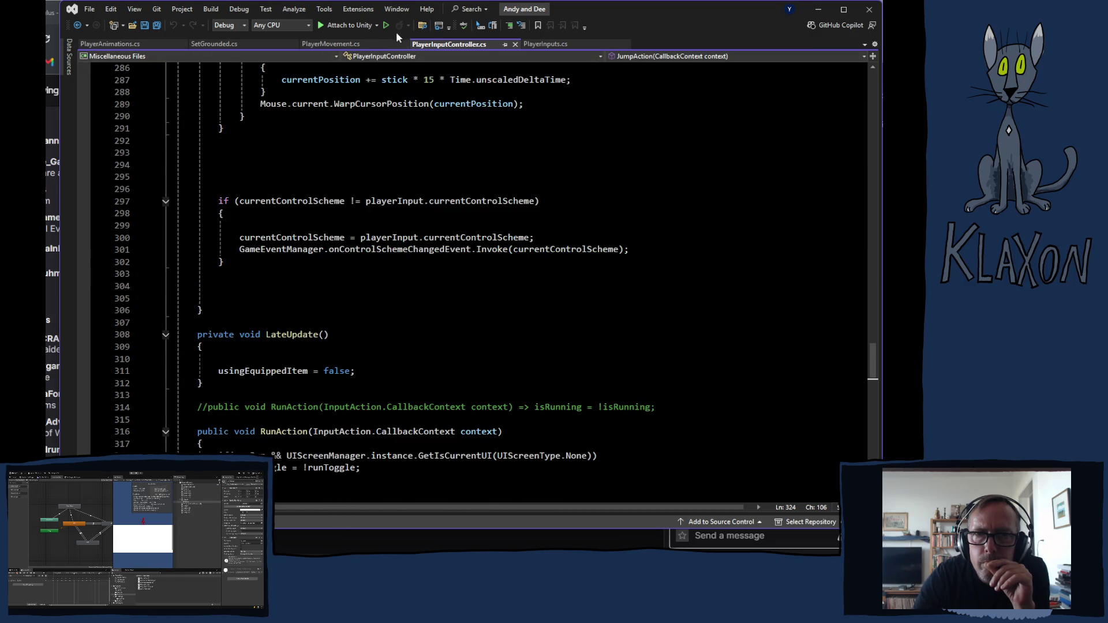
Return to empty line 53 in PlayerMovement.cs FixedUpdate, then bring up PlayerAnimations.cs
{"action": "left_click", "coordinate": [331, 44]}
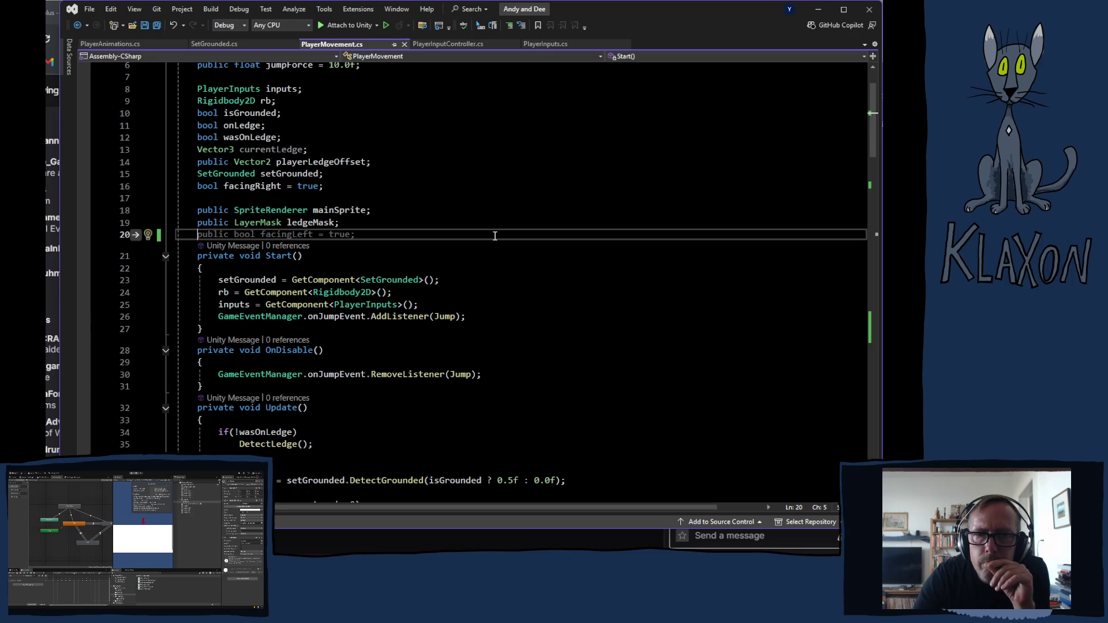
{"action": "scroll", "coordinate": [492, 231], "scroll_direction": "down", "scroll_amount": 5}
{"action": "scroll", "coordinate": [476, 225], "scroll_direction": "down", "scroll_amount": 4}
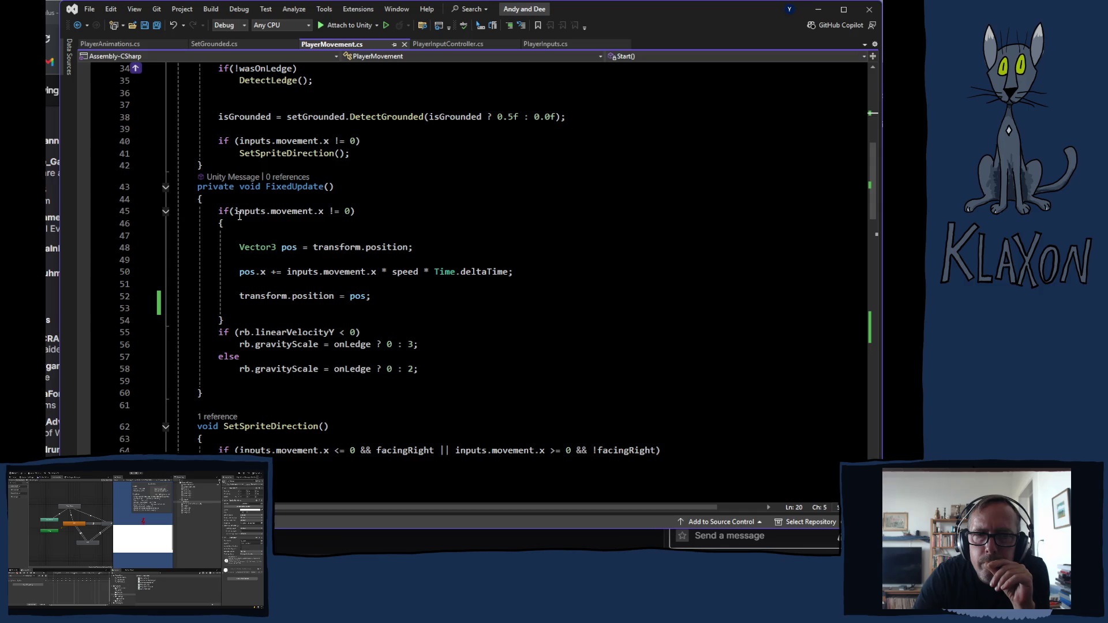
{"action": "mouse_move", "coordinate": [247, 249]}
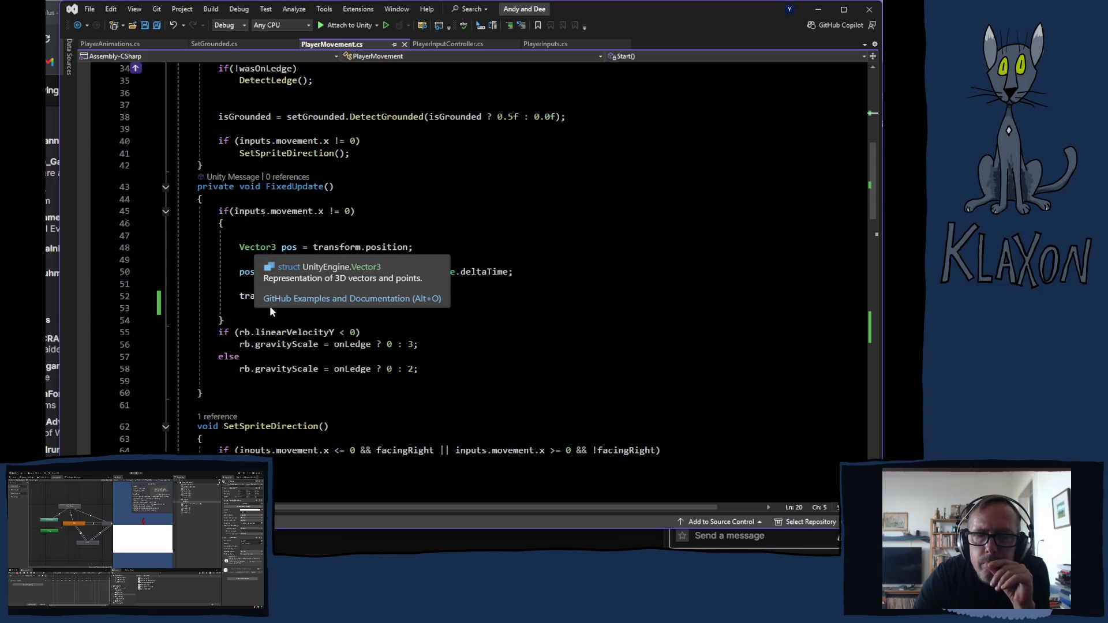
{"action": "left_click", "coordinate": [267, 309]}
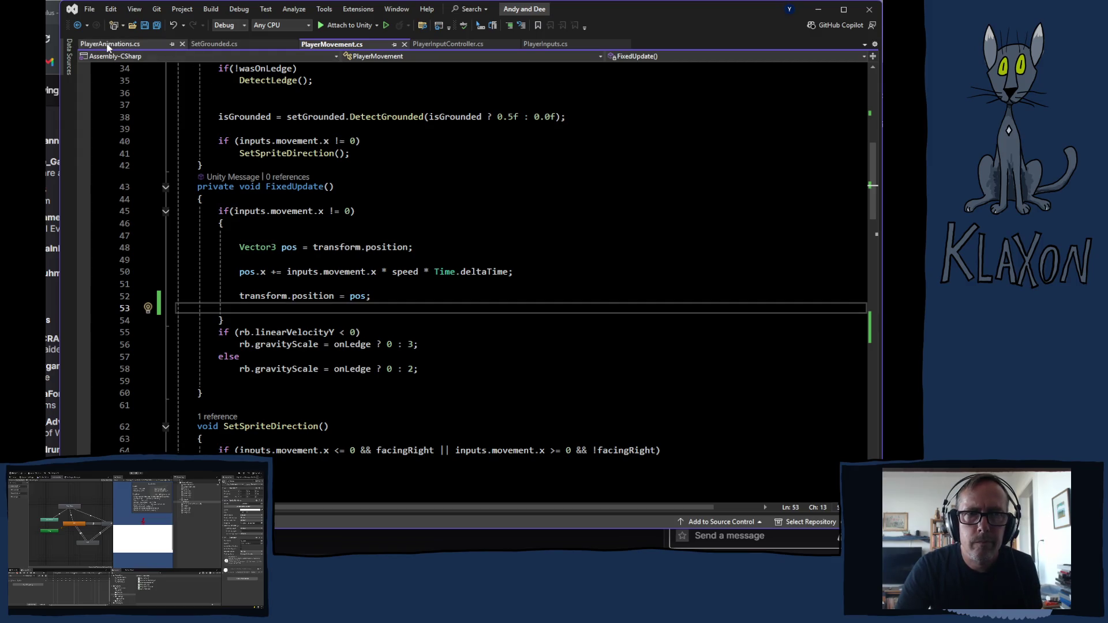
{"action": "left_click", "coordinate": [126, 45]}
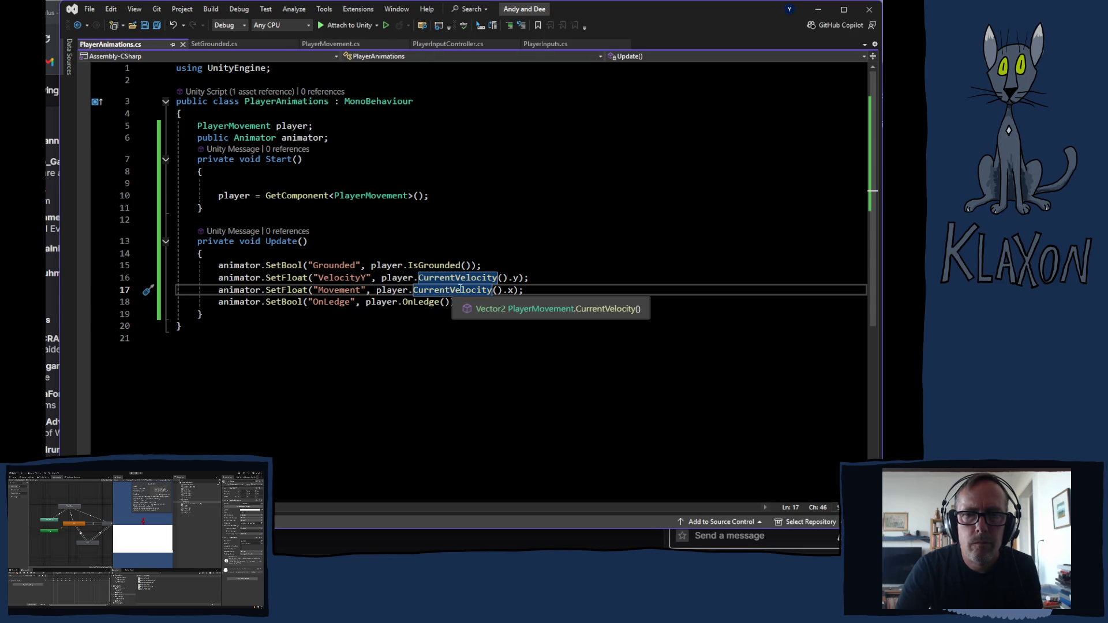
Change the line-17 call from CurrentVelocity().x to CurrentVelocityX()
{"action": "left_click", "coordinate": [492, 290]}
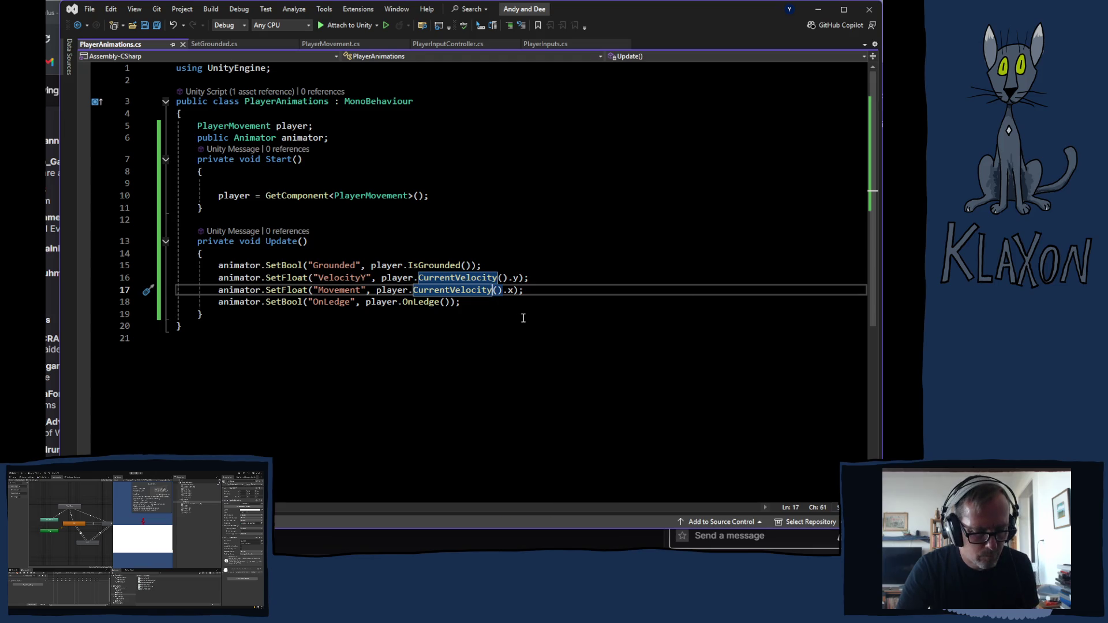
{"action": "type", "text": "X"}
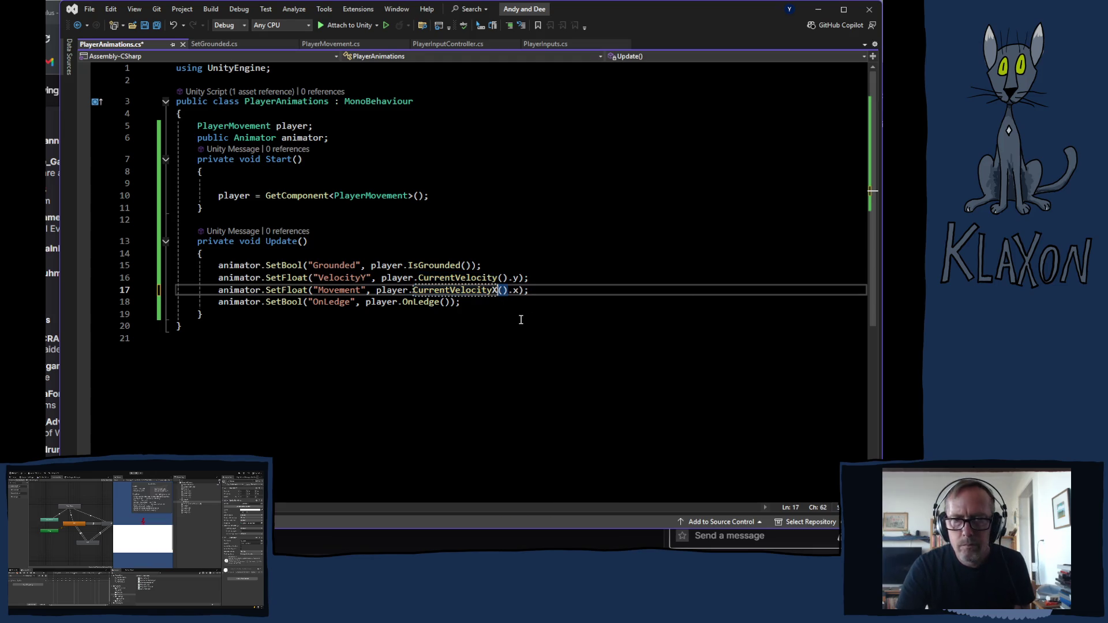
{"action": "left_click", "coordinate": [518, 290]}
{"action": "key", "text": "BackSpace"}
{"action": "key", "text": "BackSpace"}
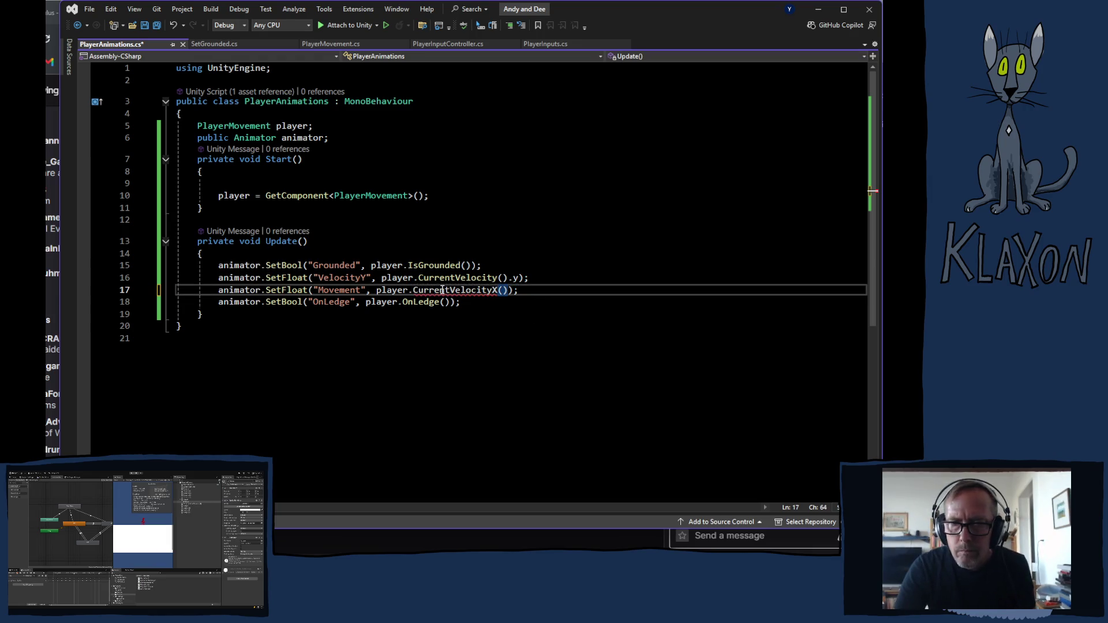
{"action": "left_click", "coordinate": [498, 289]}
{"action": "mouse_move", "coordinate": [444, 295]}
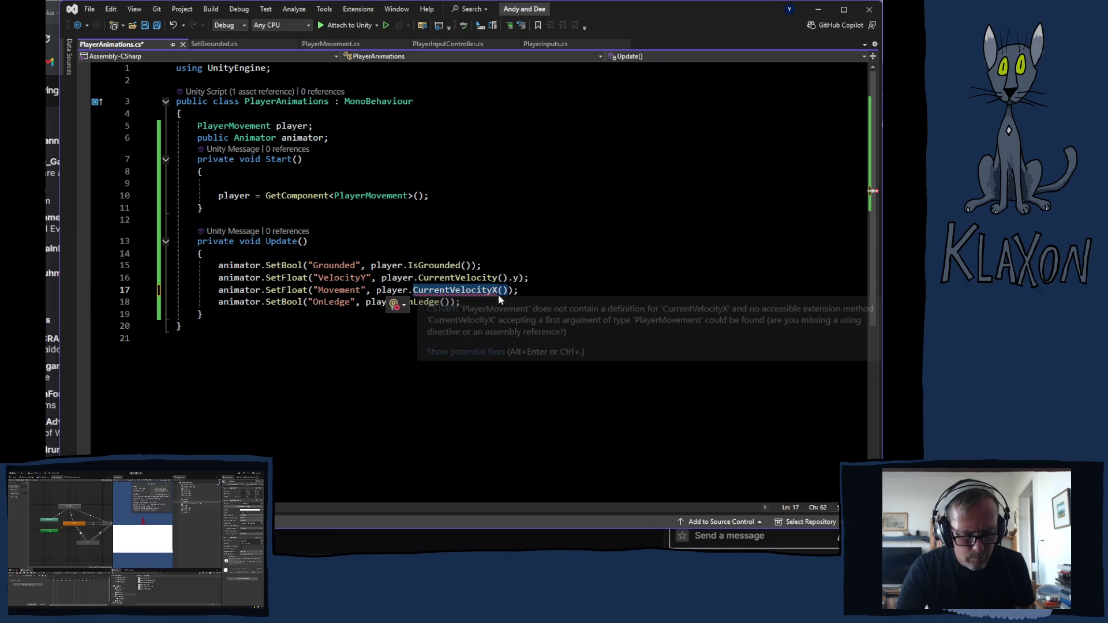
In PlayerMovement.cs, paste the CurrentVelocityX name onto empty line 124
{"action": "left_click", "coordinate": [355, 46]}
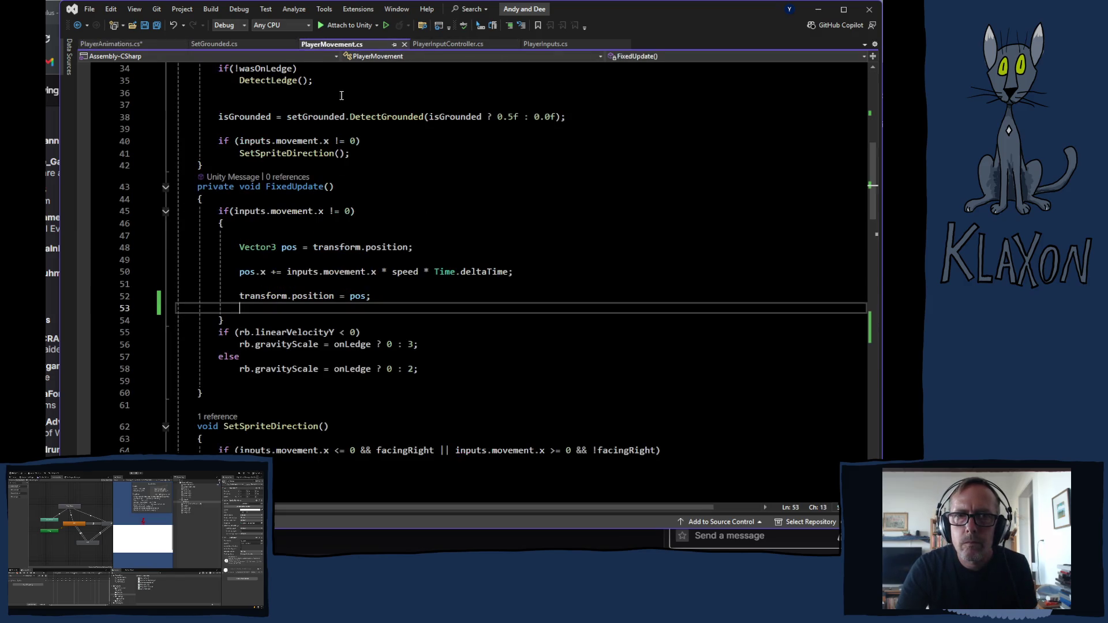
{"action": "scroll", "coordinate": [339, 338], "scroll_direction": "down", "scroll_amount": 7}
{"action": "scroll", "coordinate": [339, 338], "scroll_direction": "down", "scroll_amount": 6}
{"action": "scroll", "coordinate": [396, 334], "scroll_direction": "down", "scroll_amount": 4}
{"action": "scroll", "coordinate": [393, 335], "scroll_direction": "up", "scroll_amount": 7}
{"action": "scroll", "coordinate": [375, 335], "scroll_direction": "down", "scroll_amount": 7}
{"action": "scroll", "coordinate": [370, 337], "scroll_direction": "down", "scroll_amount": 7}
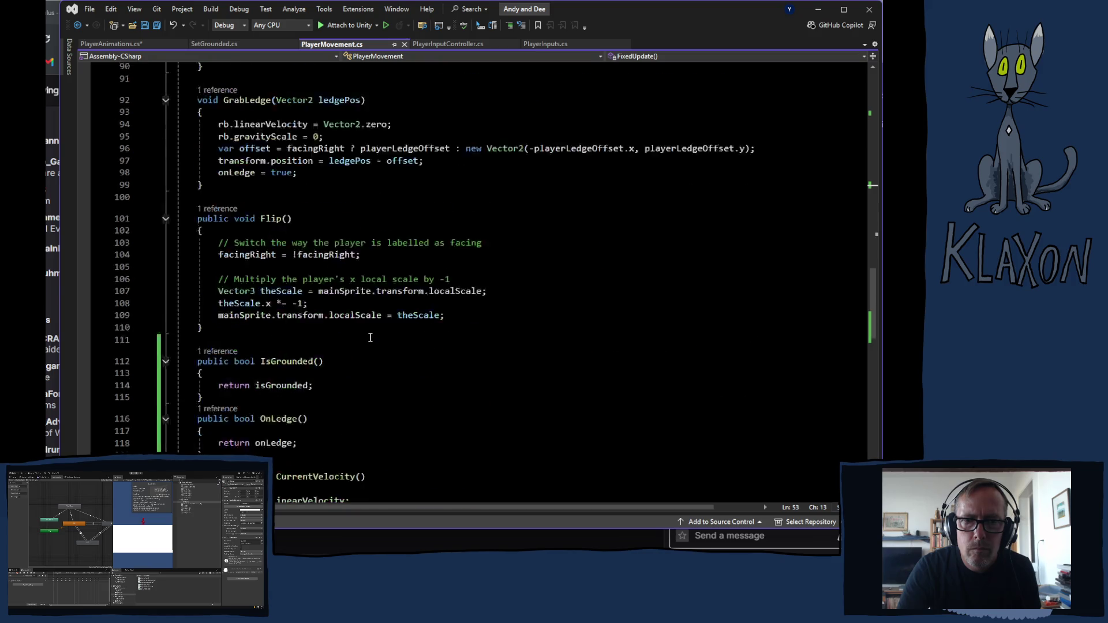
{"action": "left_click", "coordinate": [219, 381]}
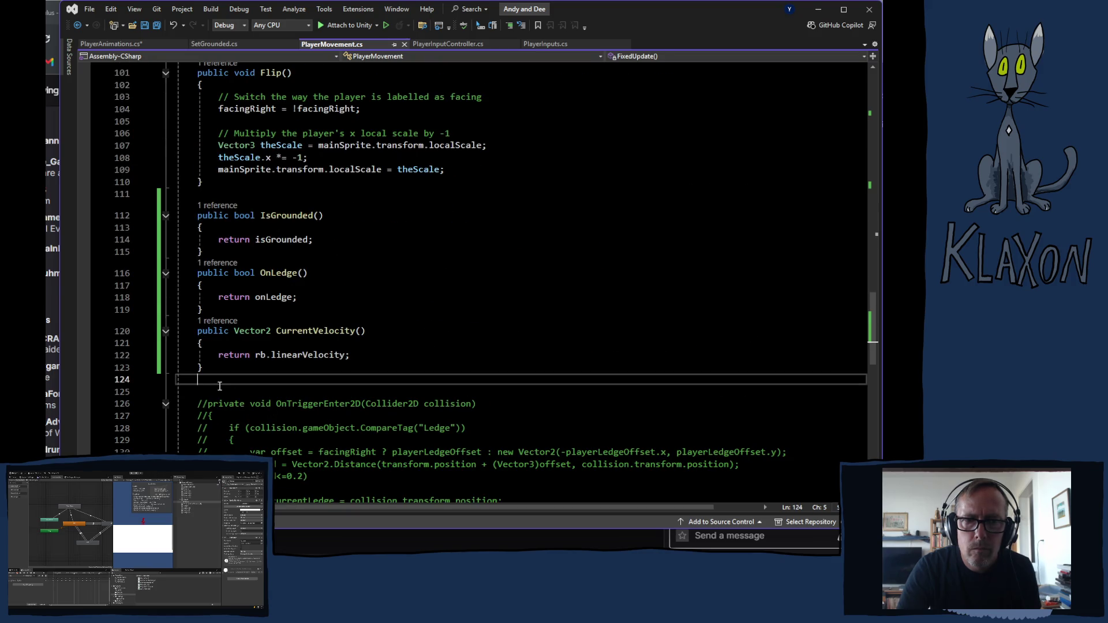
{"action": "type", "text": "CurrentVelocityX"}
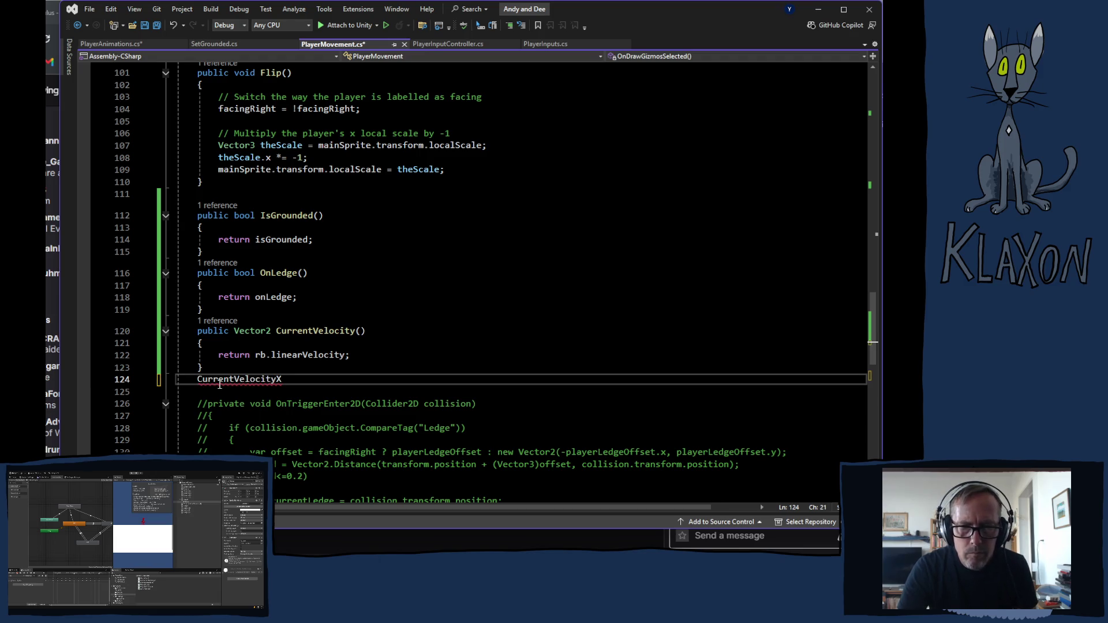
Complete it as public float CurrentVelocityX() with an empty method body
{"action": "left_click", "coordinate": [197, 330]}
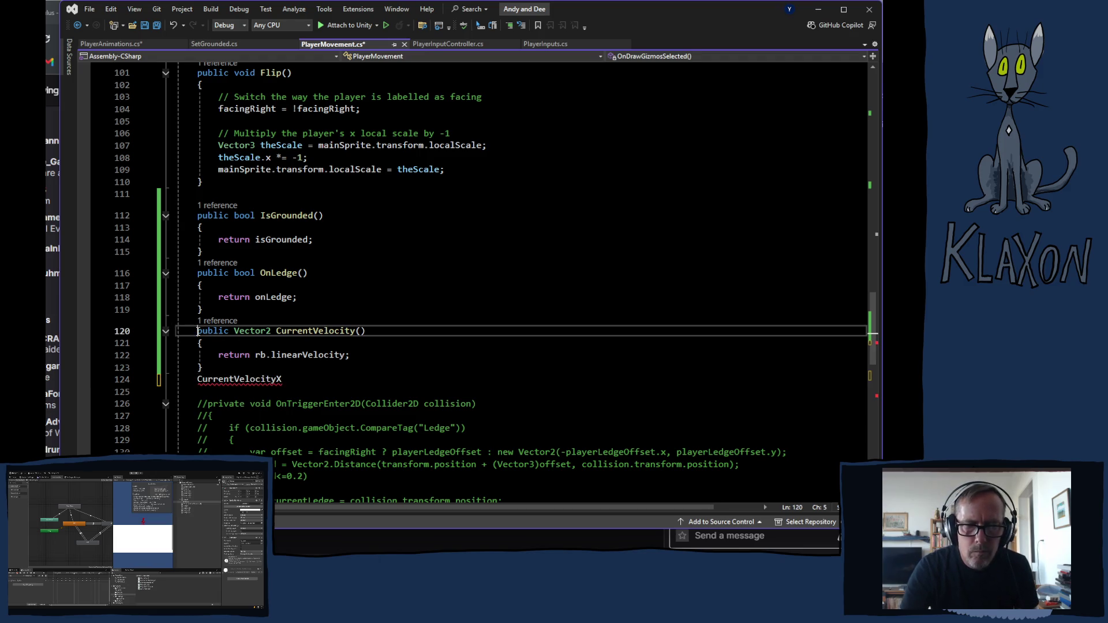
{"action": "left_click", "coordinate": [200, 381]}
{"action": "type", "text": "pu"}
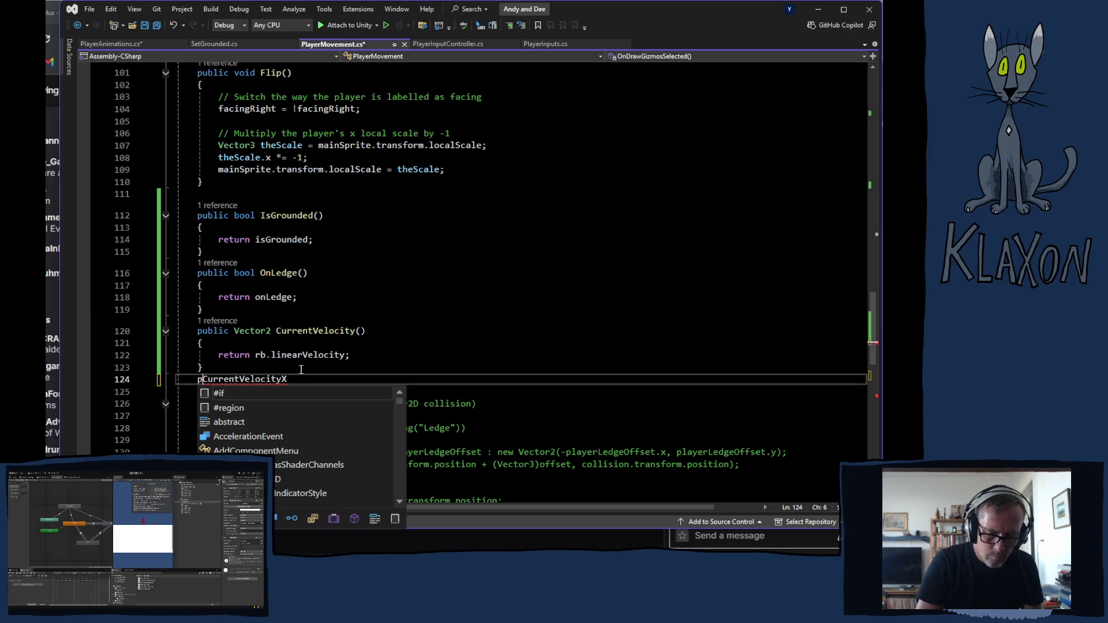
{"action": "type", "text": "blic f"}
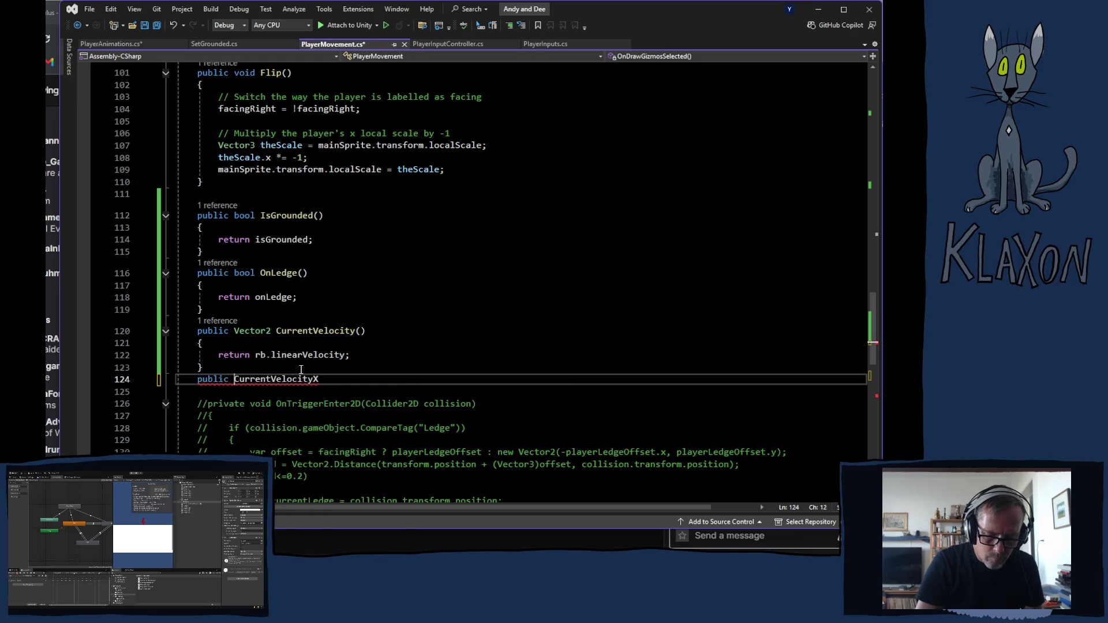
{"action": "type", "text": "loat"}
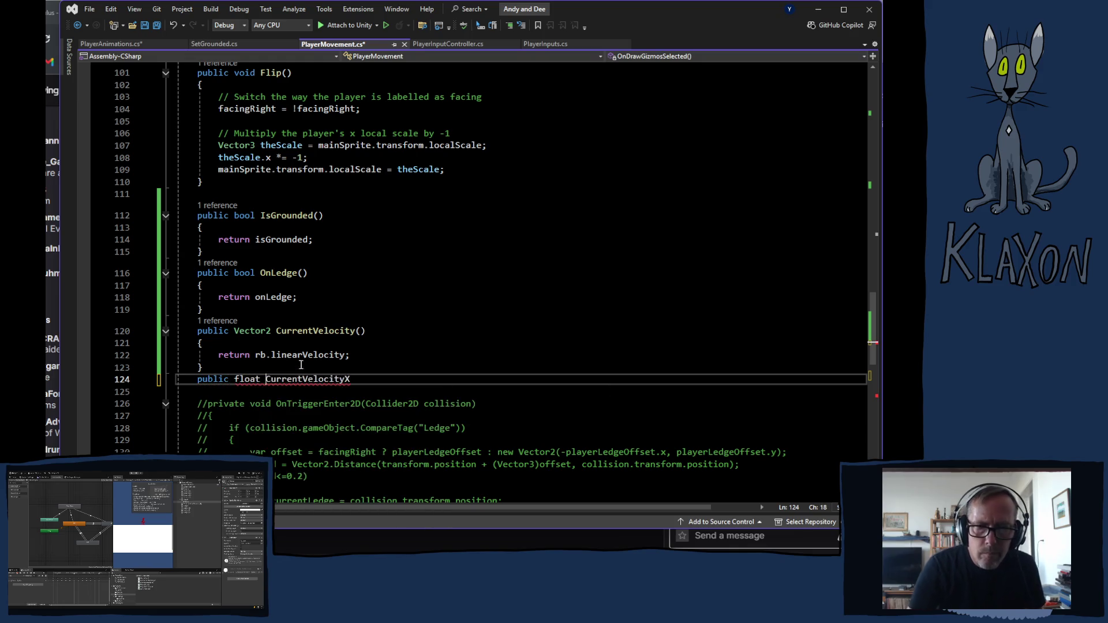
{"action": "left_click", "coordinate": [363, 376]}
{"action": "type", "text": "() {"}
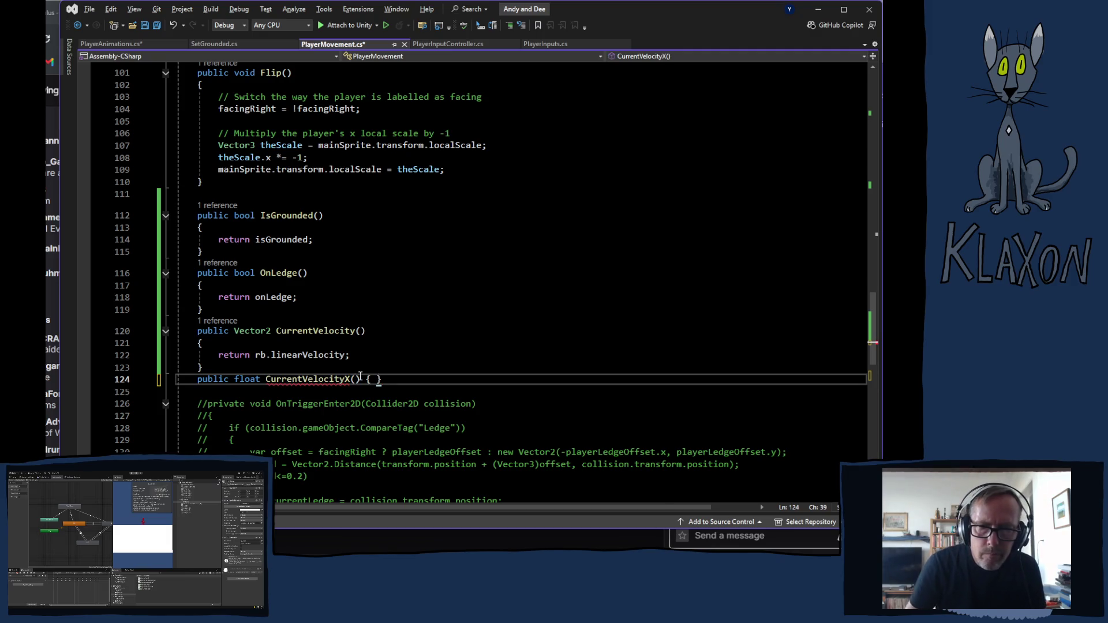
{"action": "key", "text": "Return"}
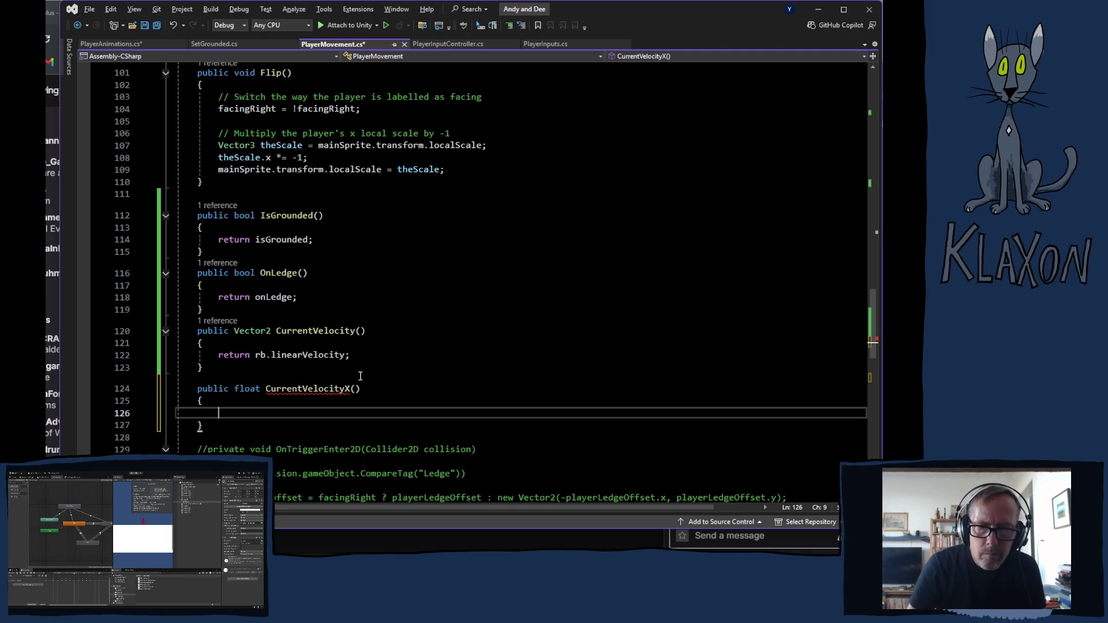
Select the inputs.movement.x check in FixedUpdate
{"action": "scroll", "coordinate": [409, 336], "scroll_direction": "up", "scroll_amount": 11}
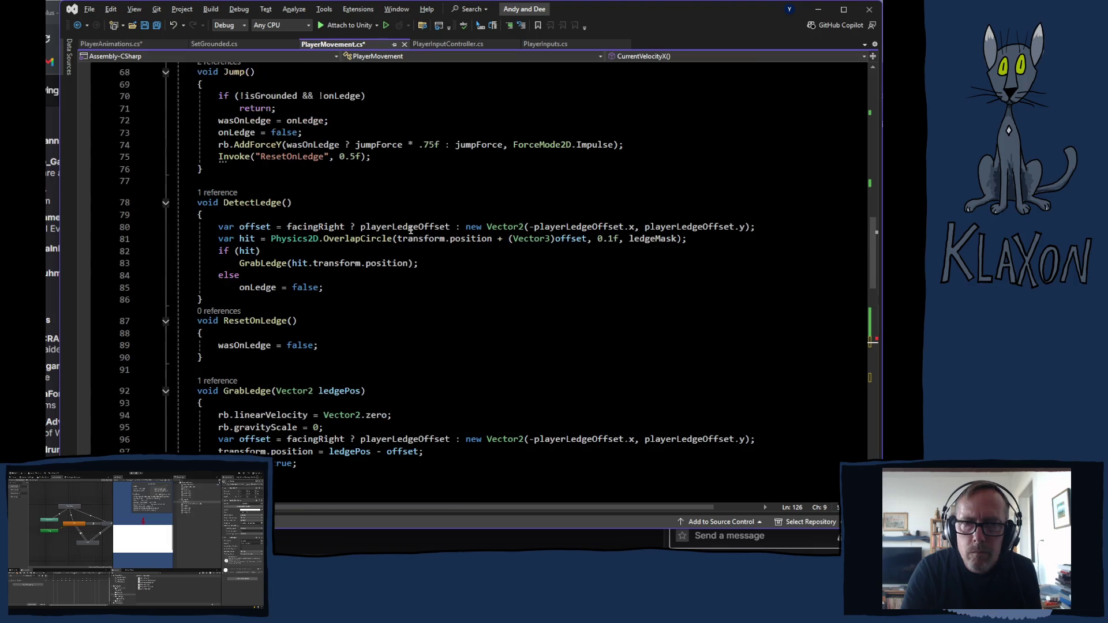
{"action": "scroll", "coordinate": [417, 276], "scroll_direction": "up", "scroll_amount": 9}
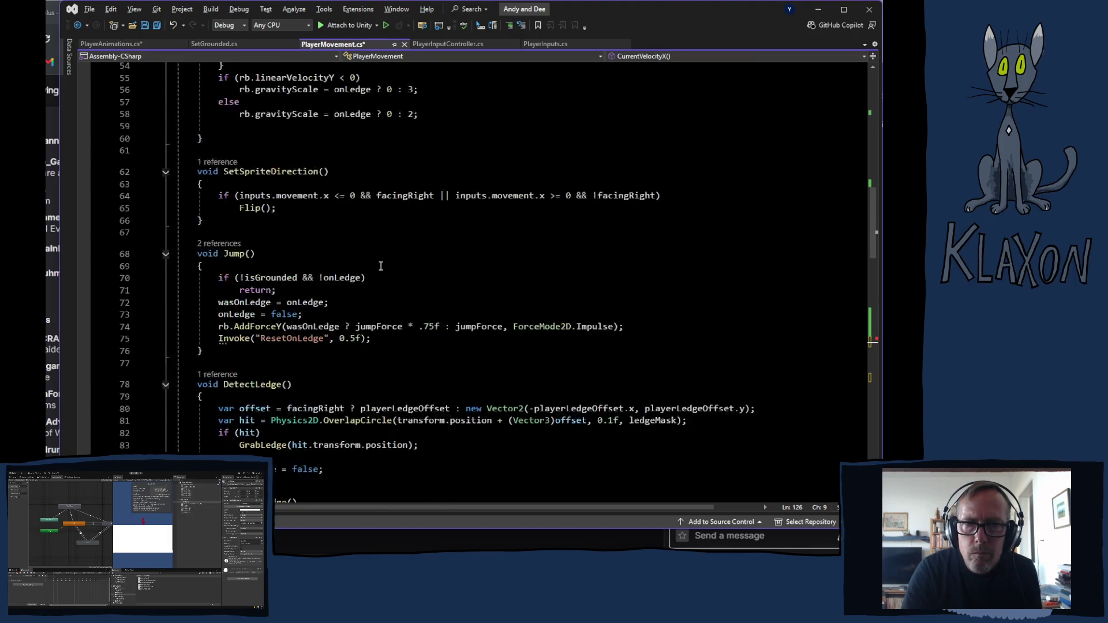
{"action": "left_click_drag", "start_coordinate": [235, 139], "coordinate": [344, 141]}
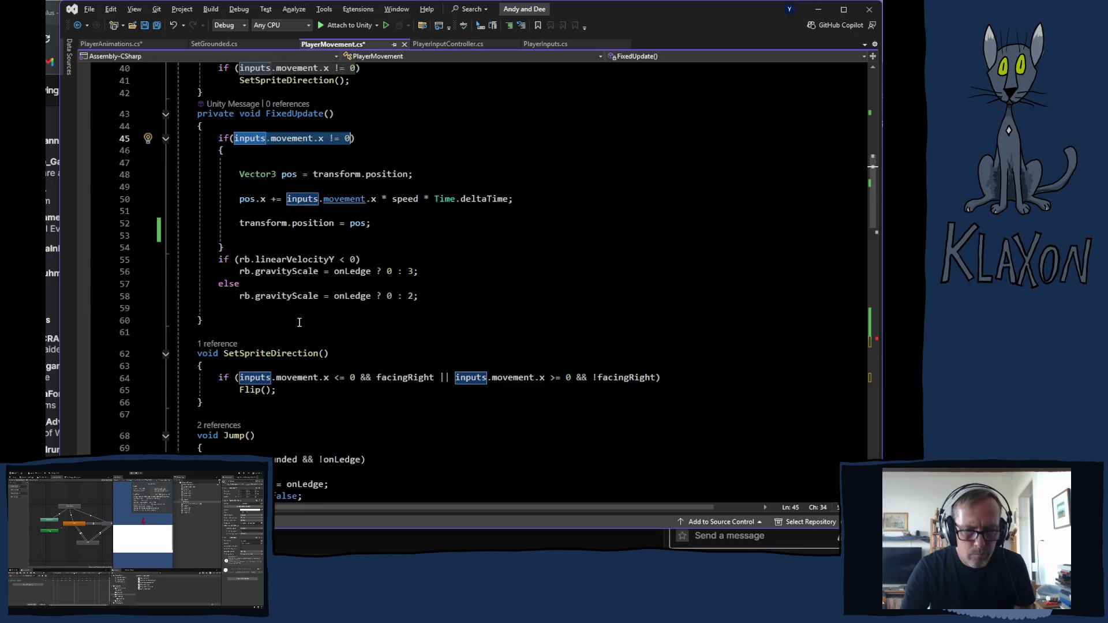
Put inputs.movement.x in CurrentVelocityX's body, dropping the != 0 comparison
{"action": "scroll", "coordinate": [299, 321], "scroll_direction": "down", "scroll_amount": 20}
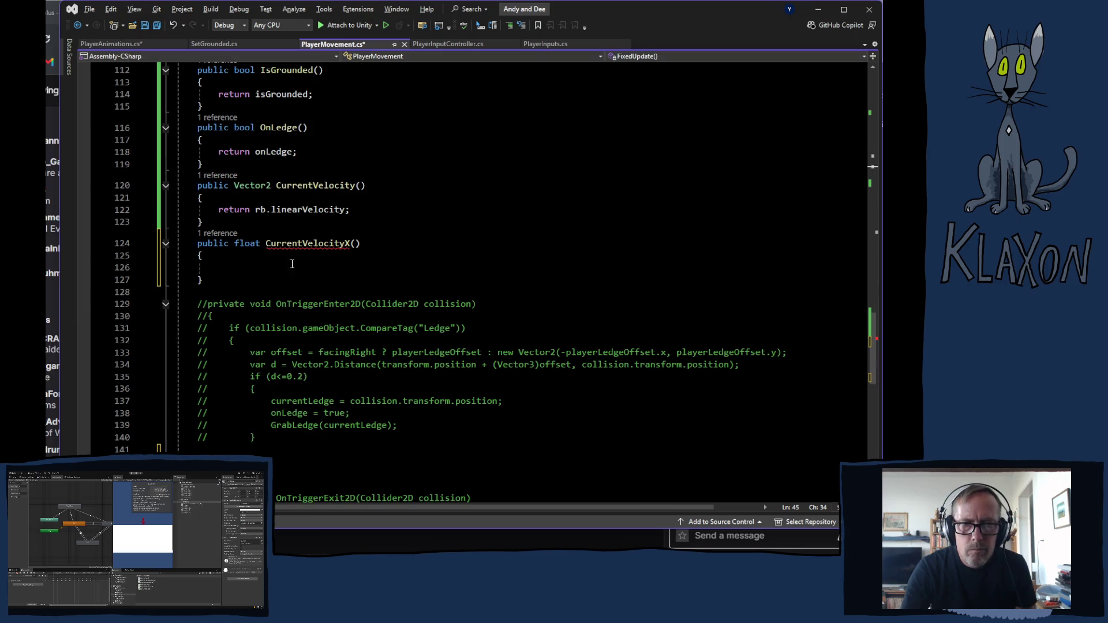
{"action": "left_click", "coordinate": [249, 266]}
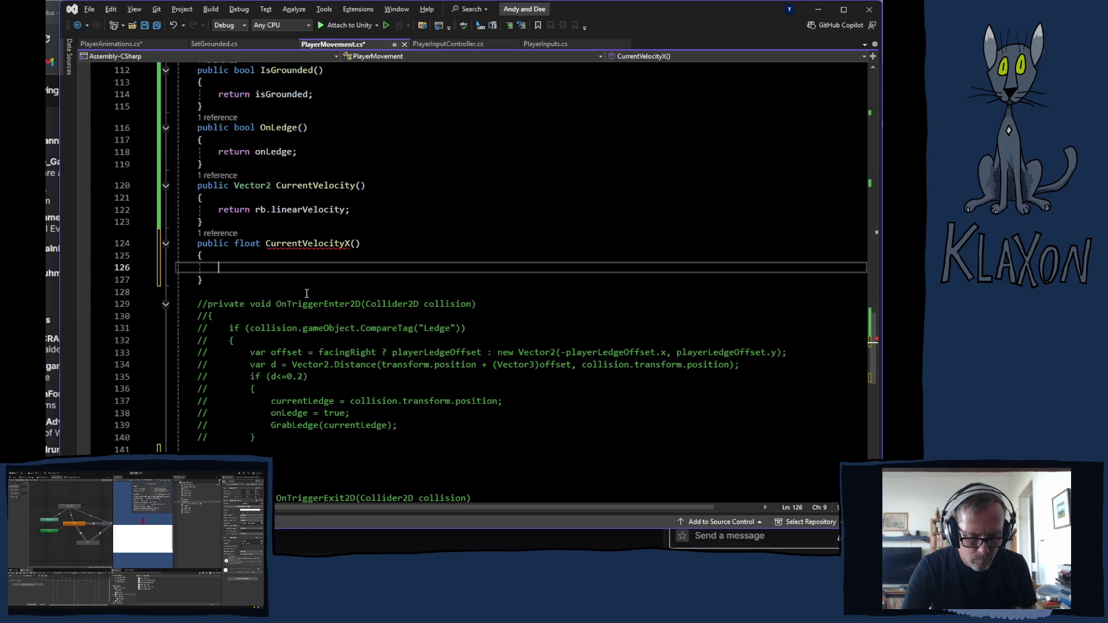
{"action": "type", "text": "inputs.movement.x != 0"}
{"action": "left_click_drag", "start_coordinate": [334, 268], "coordinate": [316, 268]}
{"action": "key", "text": "BackSpace"}
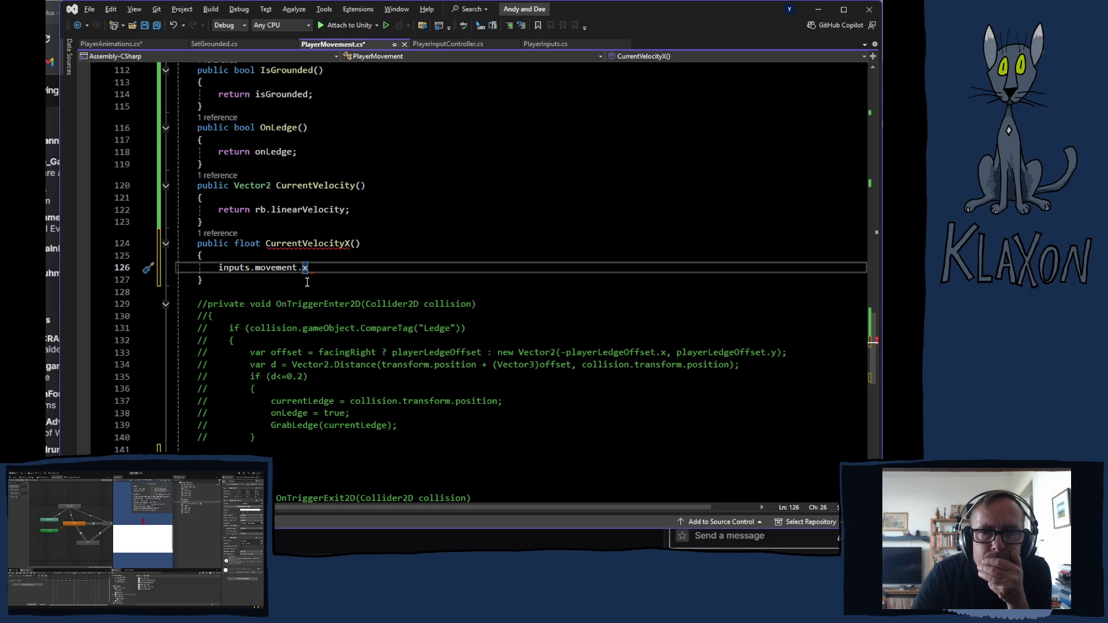
Make the line return Mathf.Abs(inputs.movement.x); then jump to the method's usage
{"action": "left_click", "coordinate": [224, 270]}
{"action": "type", "text": "return "}
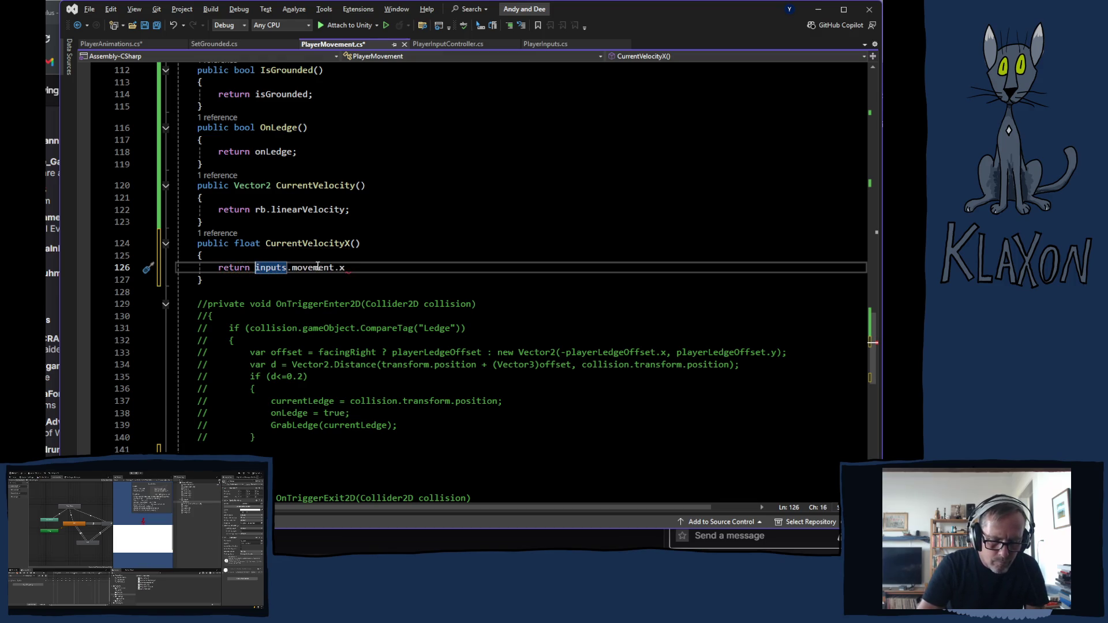
{"action": "type", "text": "Mat"}
{"action": "type", "text": "h"}
{"action": "type", "text": "fAb"}
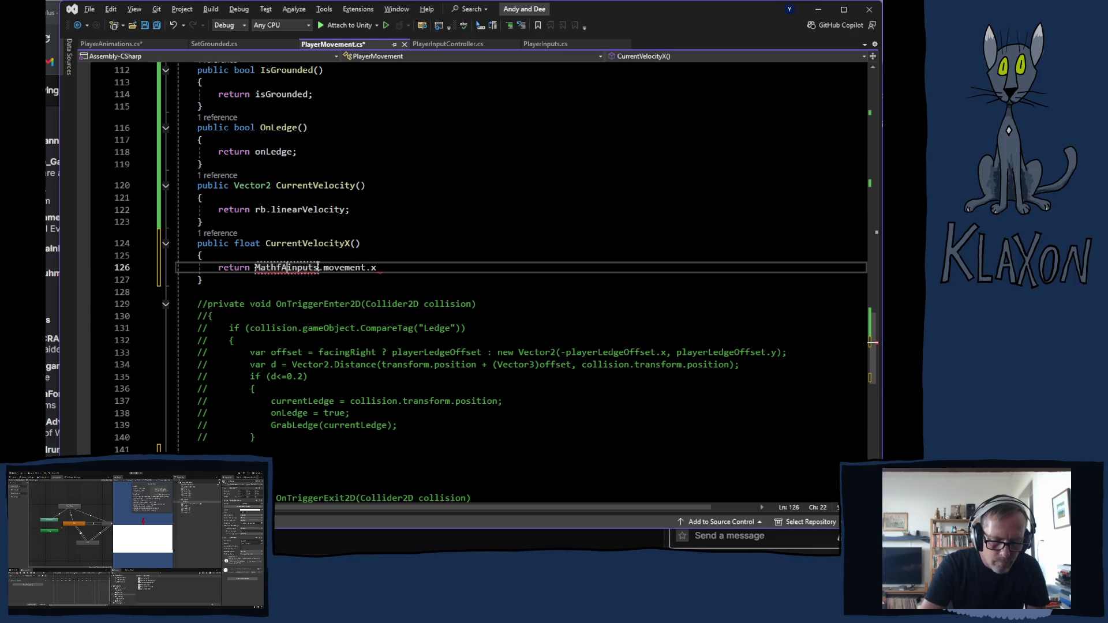
{"action": "key", "text": "BackSpace"}
{"action": "key", "text": "BackSpace"}
{"action": "key", "text": "BackSpace"}
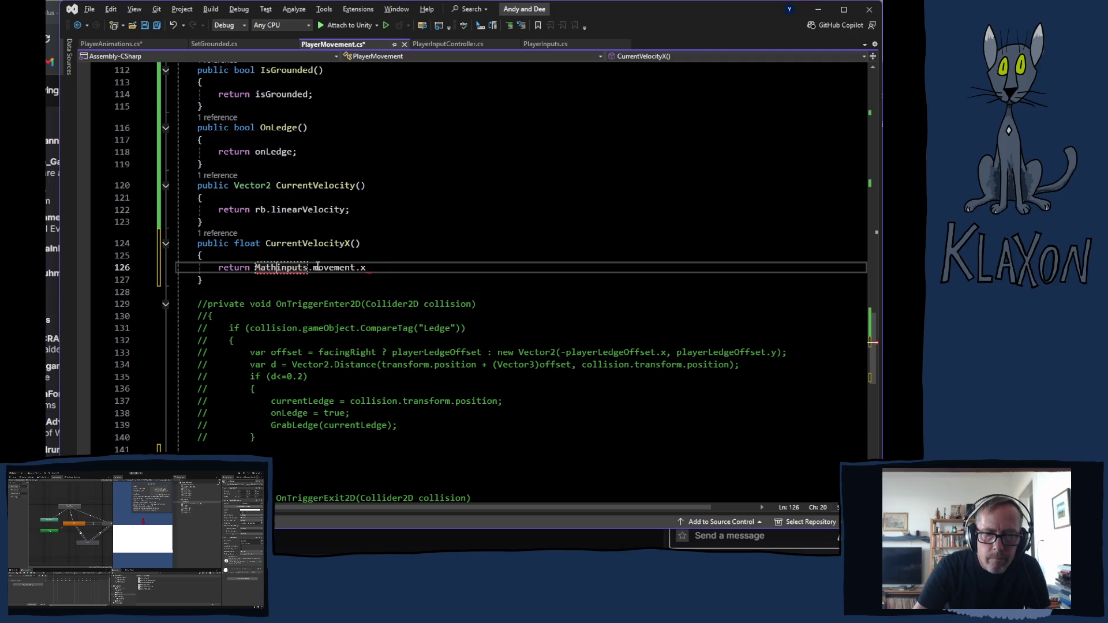
{"action": "type", "text": "f"}
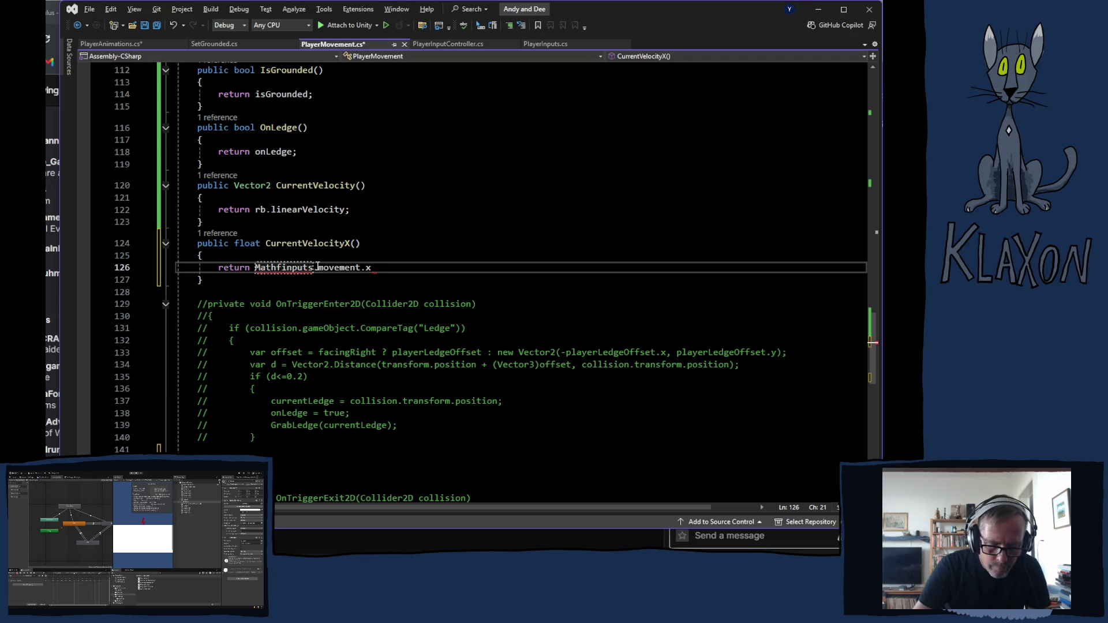
{"action": "type", "text": ".Abs"}
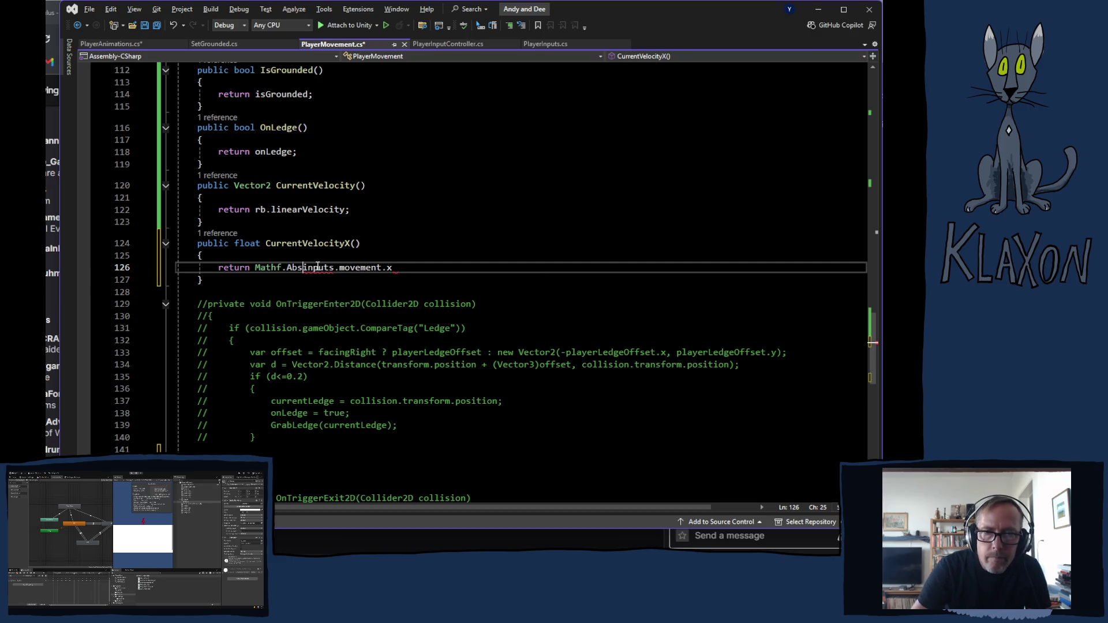
{"action": "type", "text": "("}
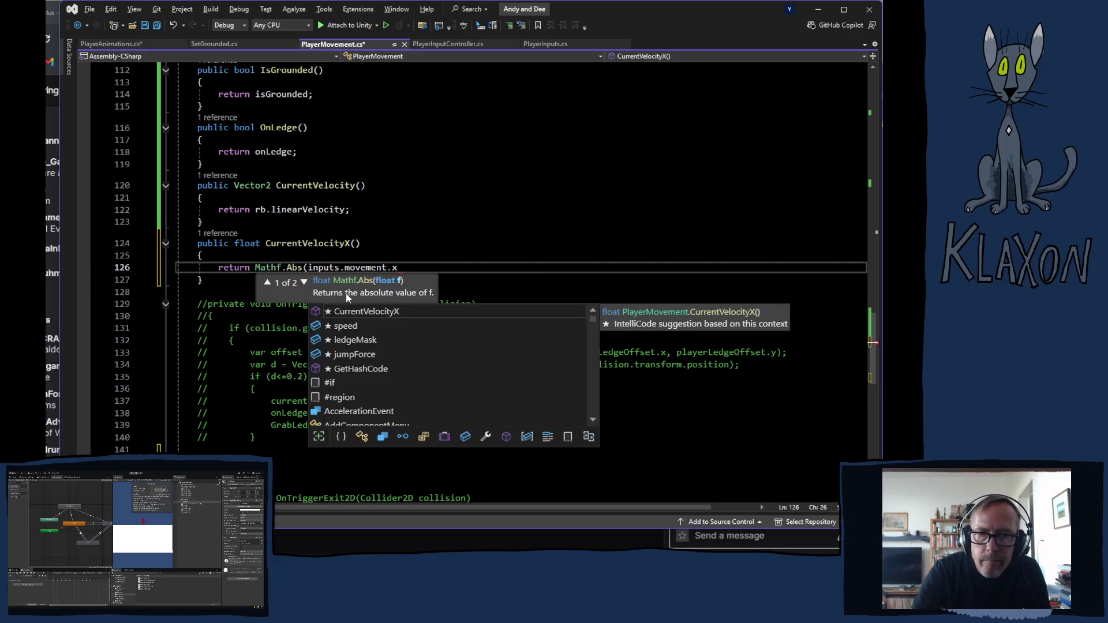
{"action": "key", "text": "Escape"}
{"action": "key", "text": "End"}
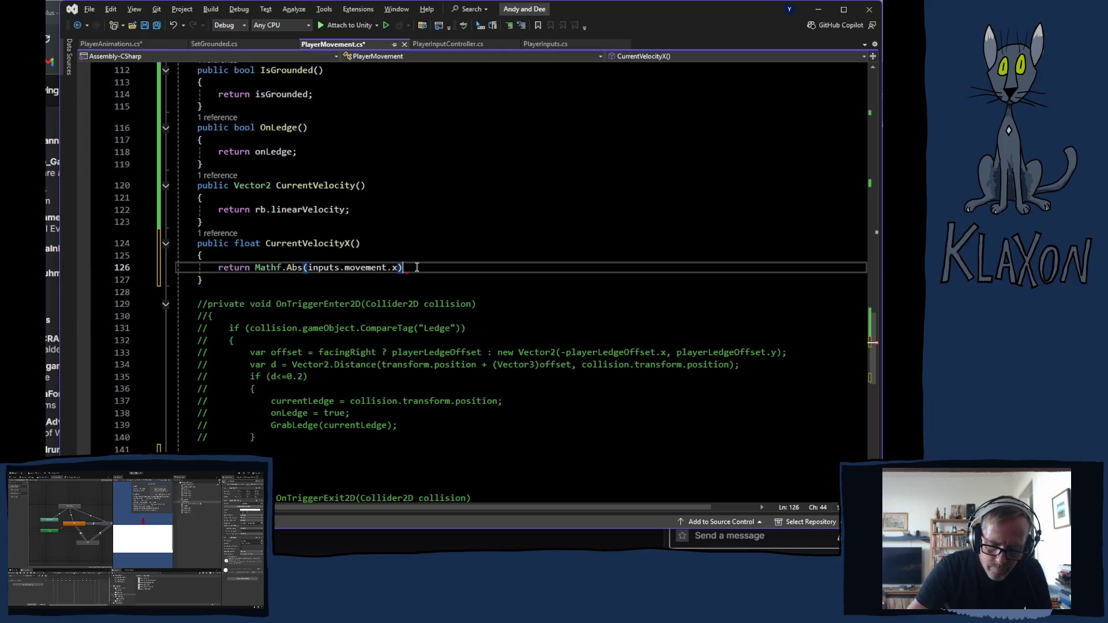
{"action": "type", "text": ";"}
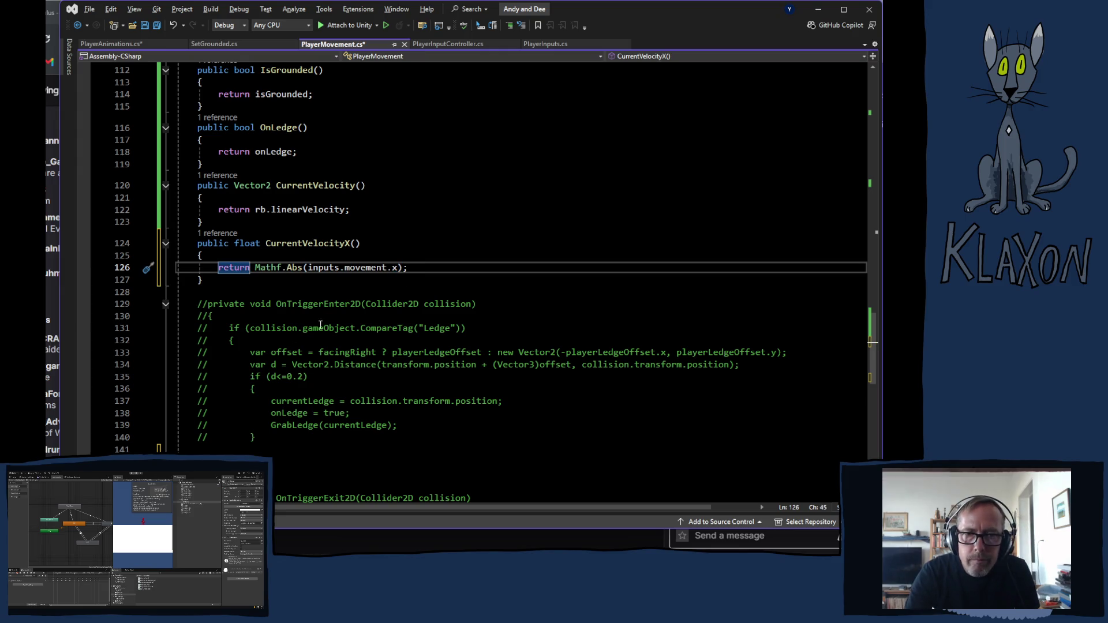
{"action": "key", "text": "ctrl+minus"}
{"action": "left_click", "coordinate": [463, 303]}
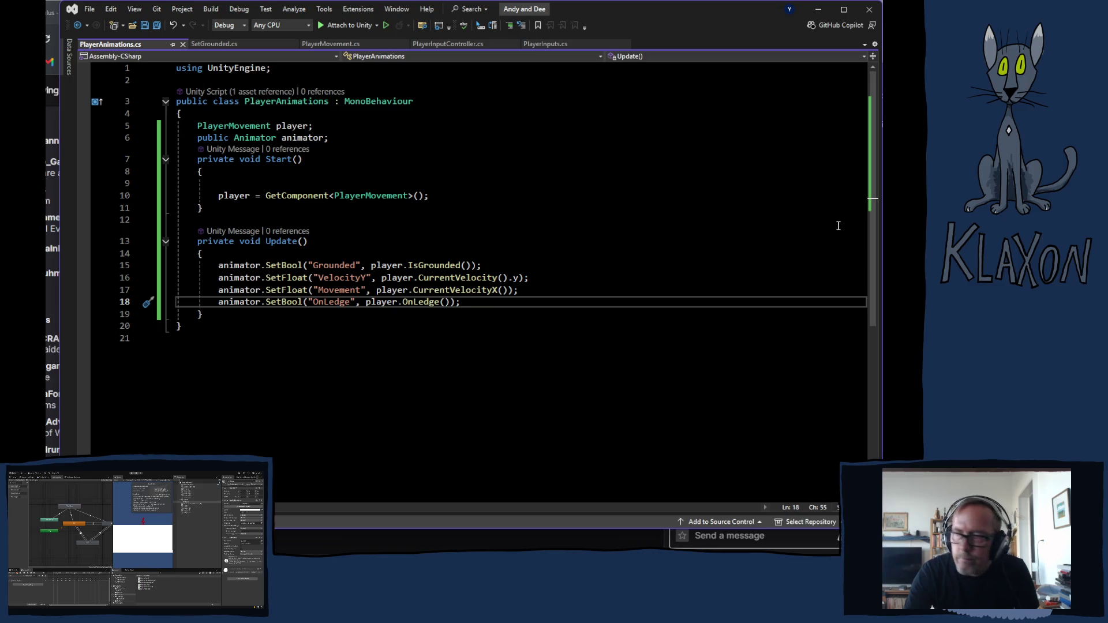
Switch from Visual Studio to the Unity editor so the scripts recompile
{"action": "key", "text": "alt+Tab"}
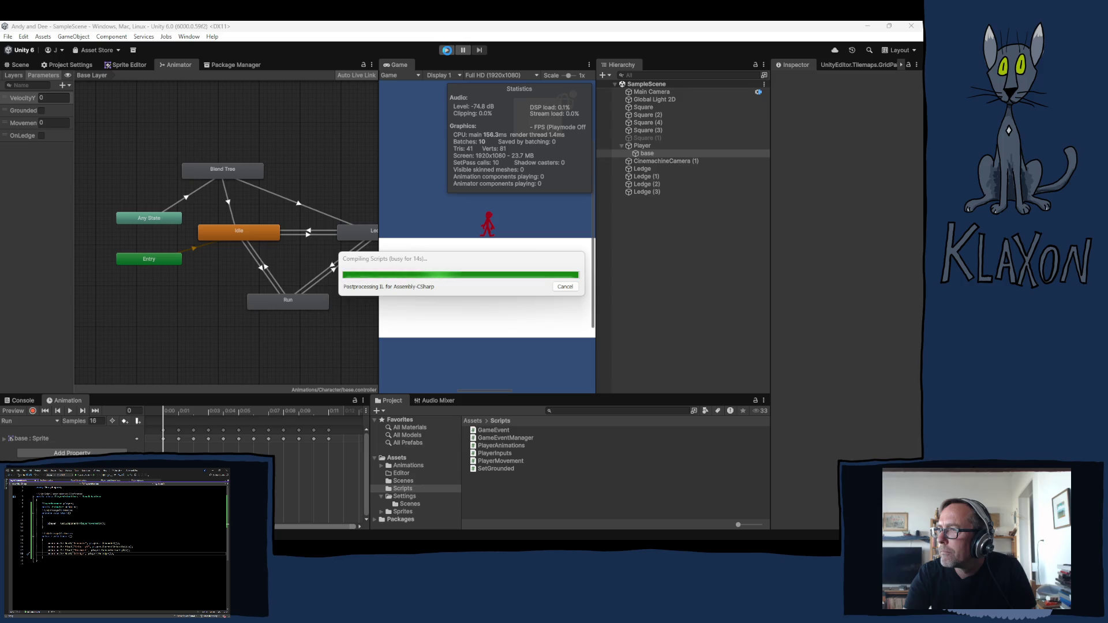
Stop the running session and start Play mode again with the recompiled scripts
{"action": "left_click", "coordinate": [448, 51]}
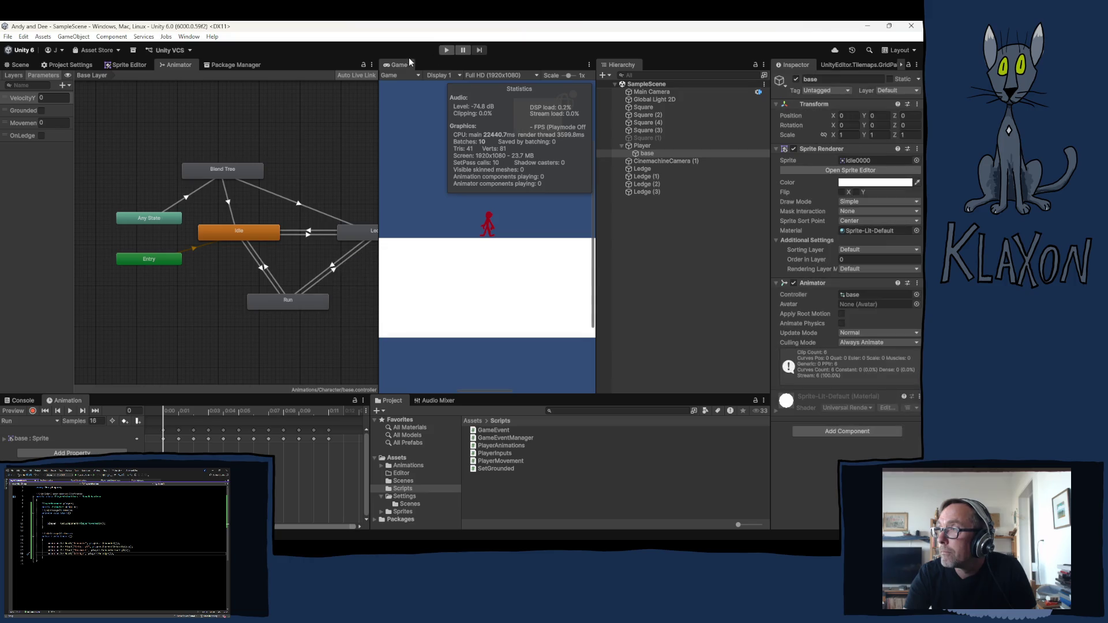
{"action": "left_click", "coordinate": [447, 50]}
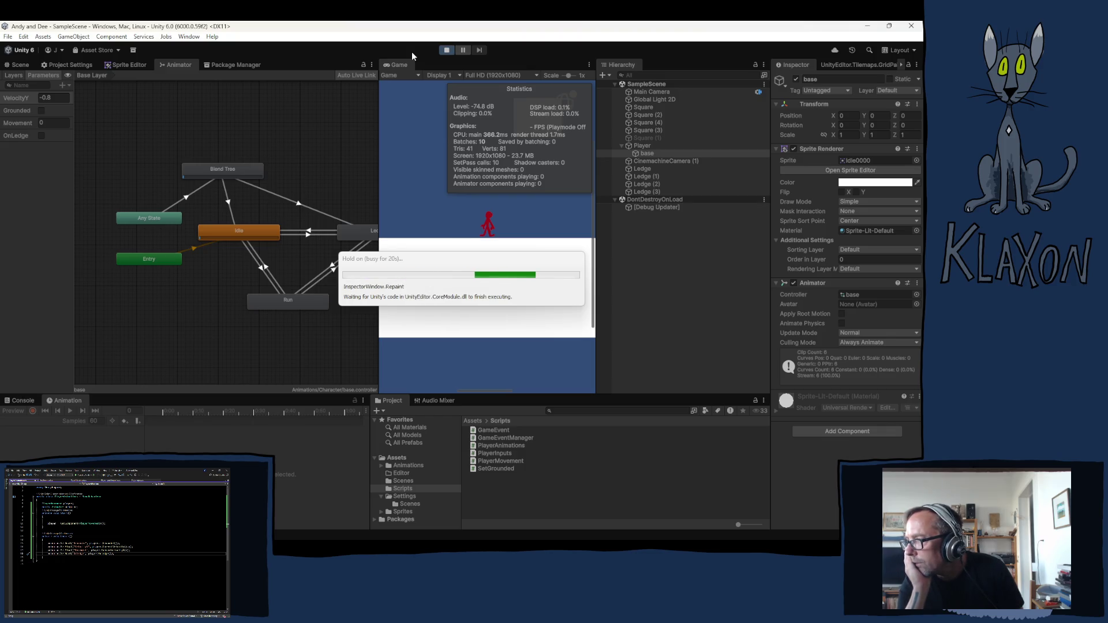
Run left and right, jump onto the higher ledge, grab and climb it, then jump
{"action": "key", "text": "d"}
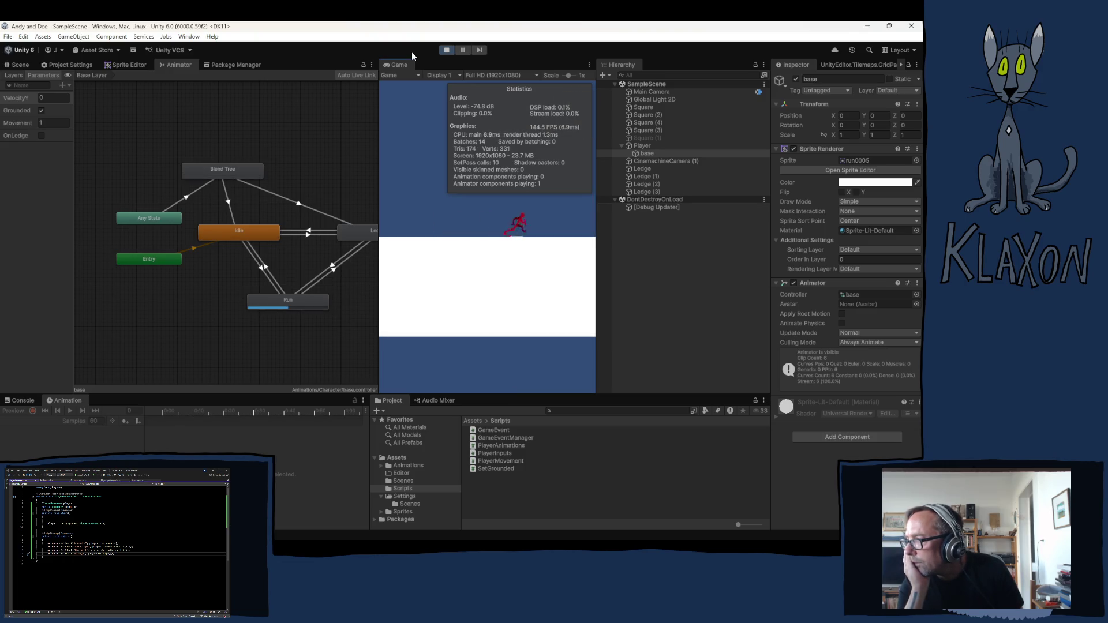
{"action": "key", "text": "a"}
{"action": "key", "text": "d"}
{"action": "key", "text": "space"}
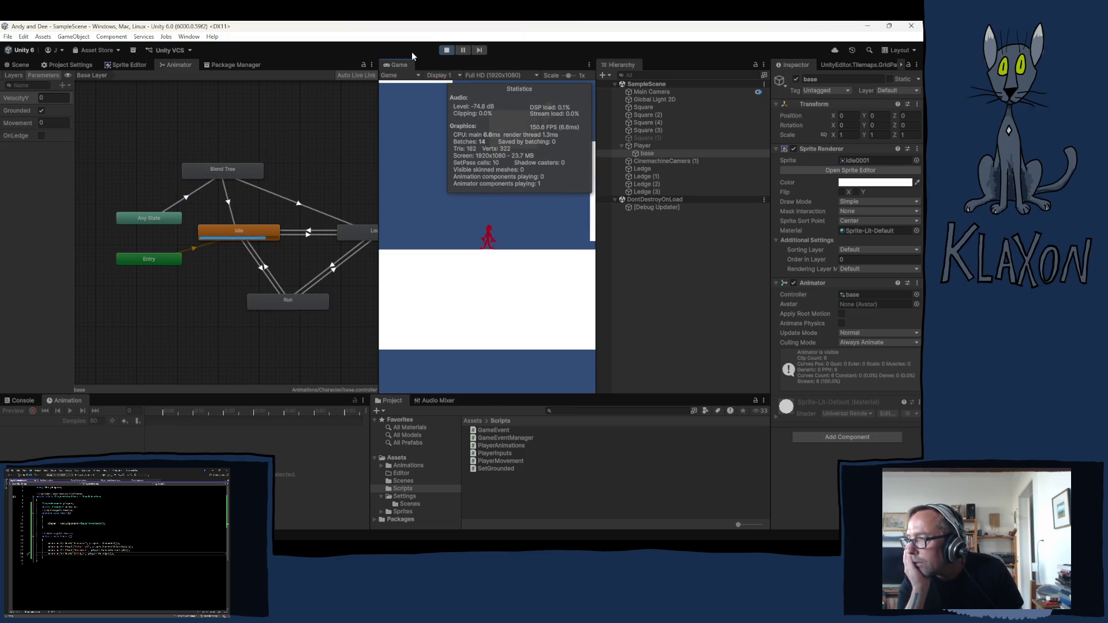
{"action": "key", "text": "space"}
{"action": "key", "text": "a"}
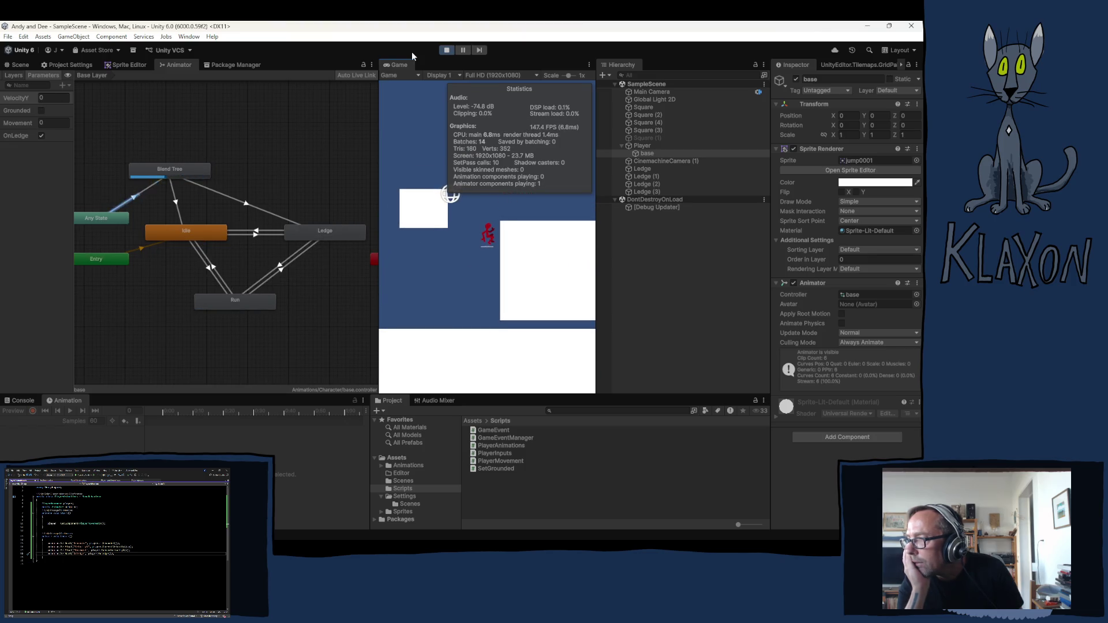
{"action": "key", "text": "d"}
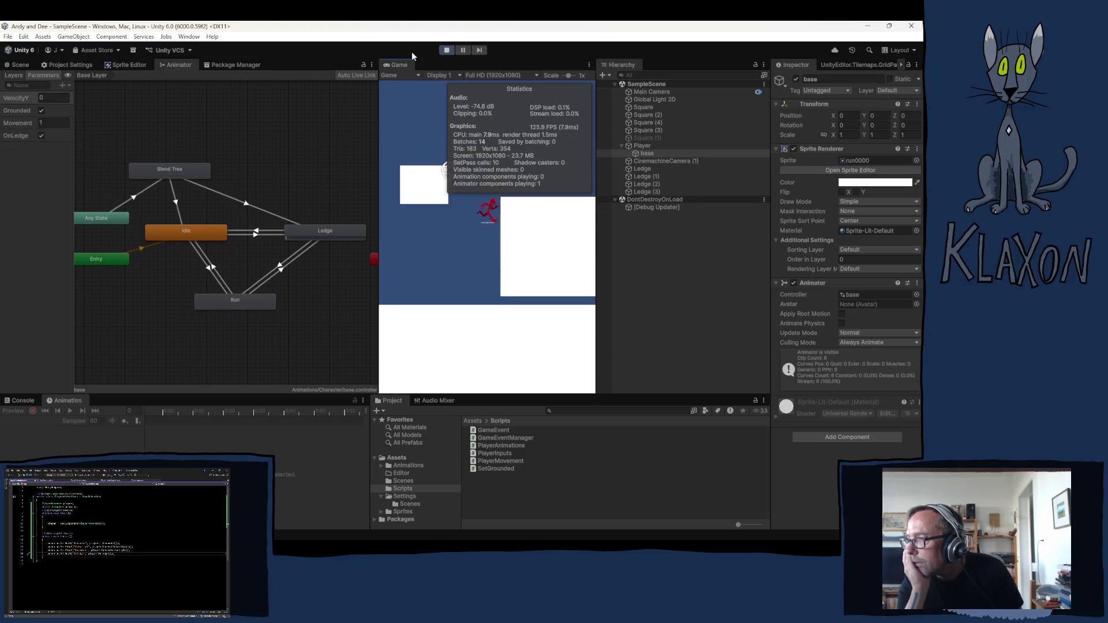
{"action": "key", "text": "space"}
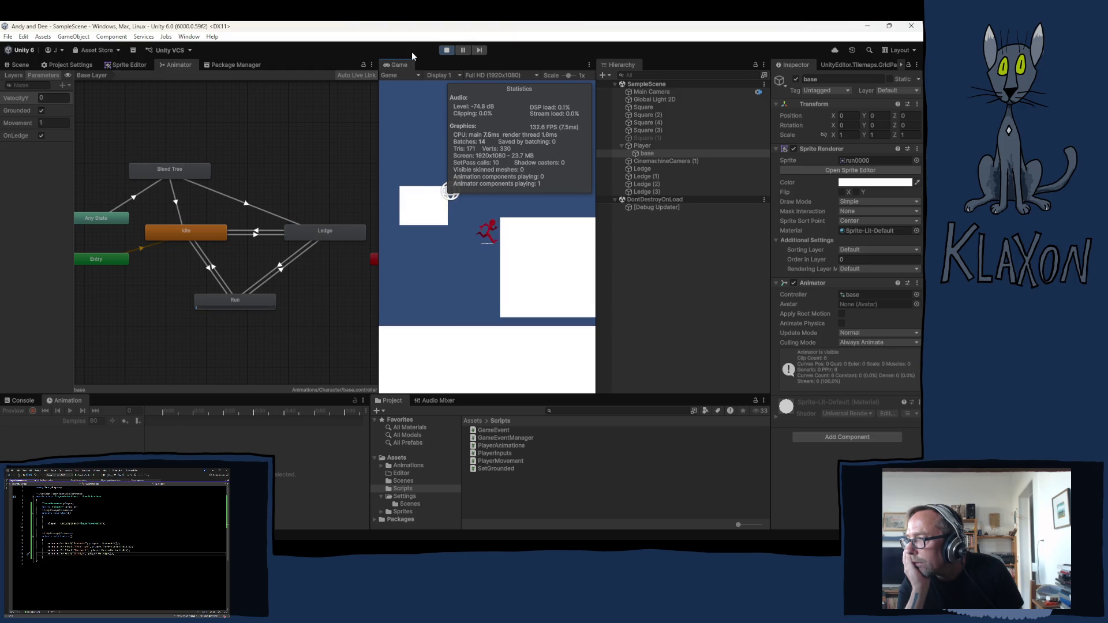
Run off the ledge, catch and climb the big block, drop to the floor, and pause
{"action": "key", "text": "a"}
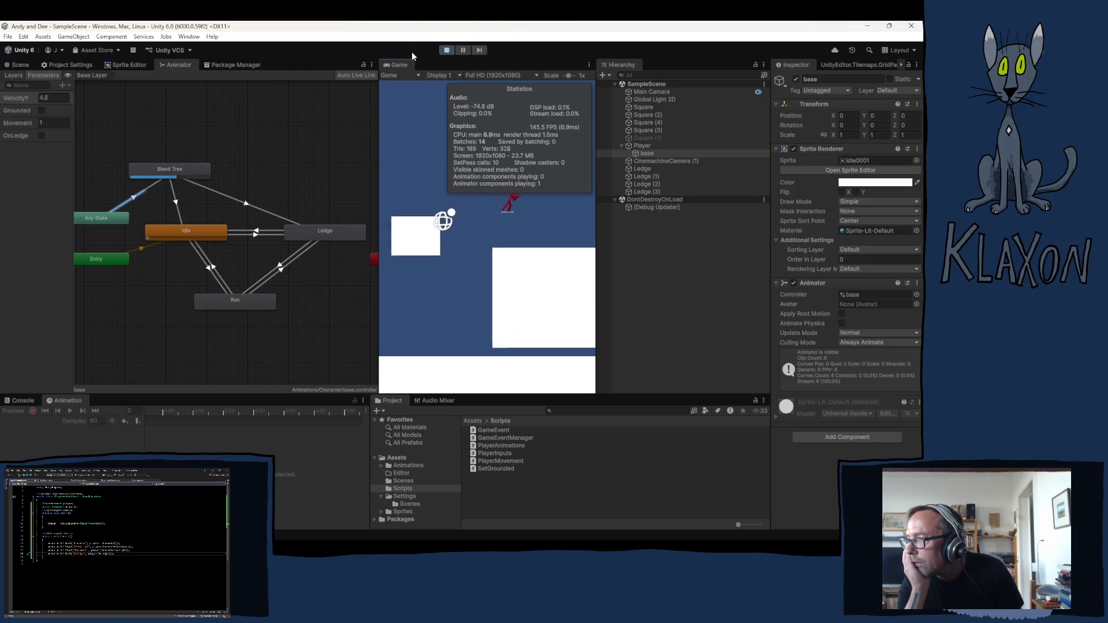
{"action": "key", "text": "d"}
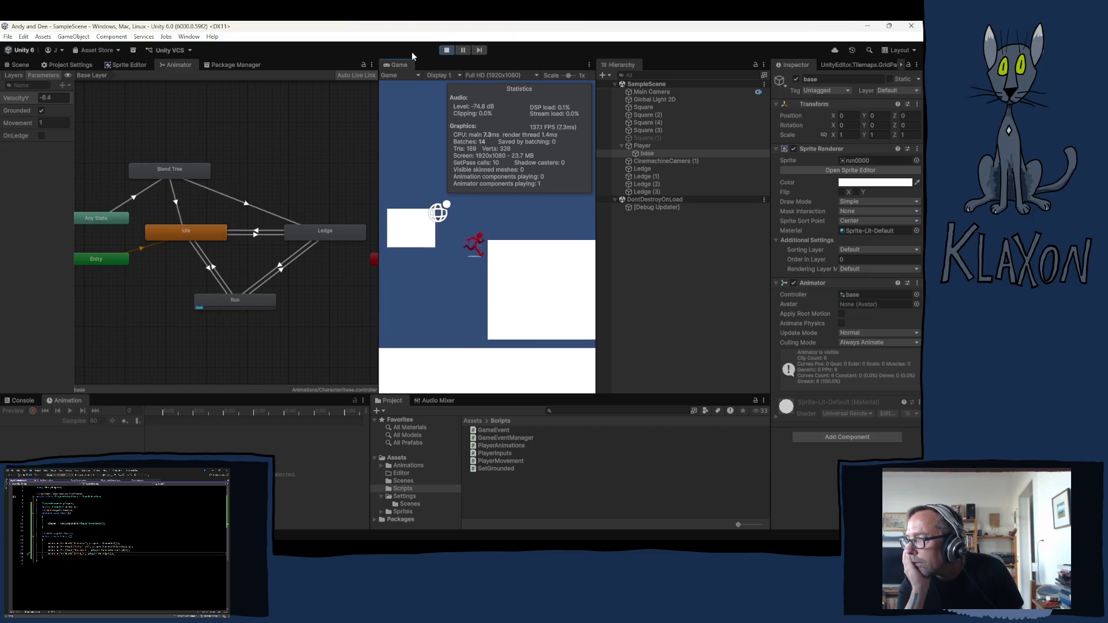
{"action": "key", "text": "a"}
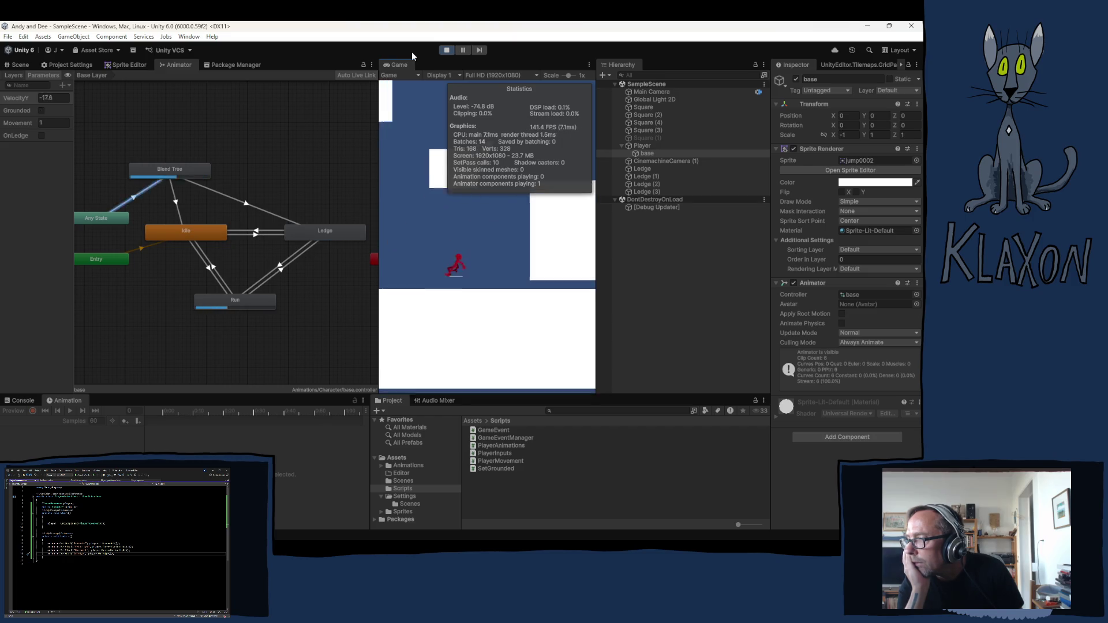
{"action": "key", "text": "space"}
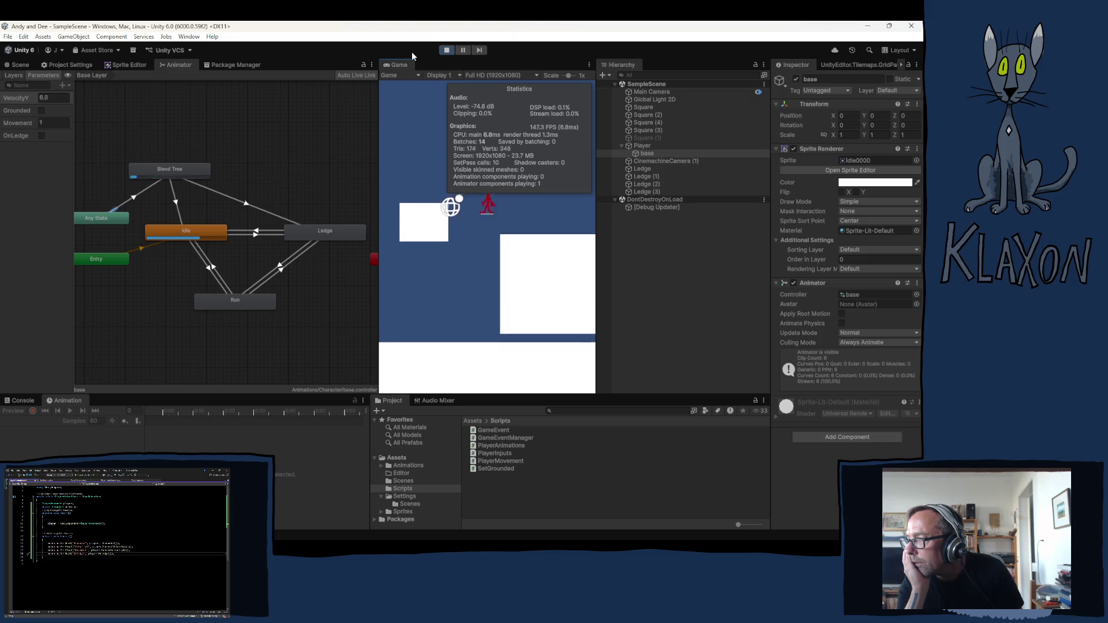
{"action": "key", "text": "d"}
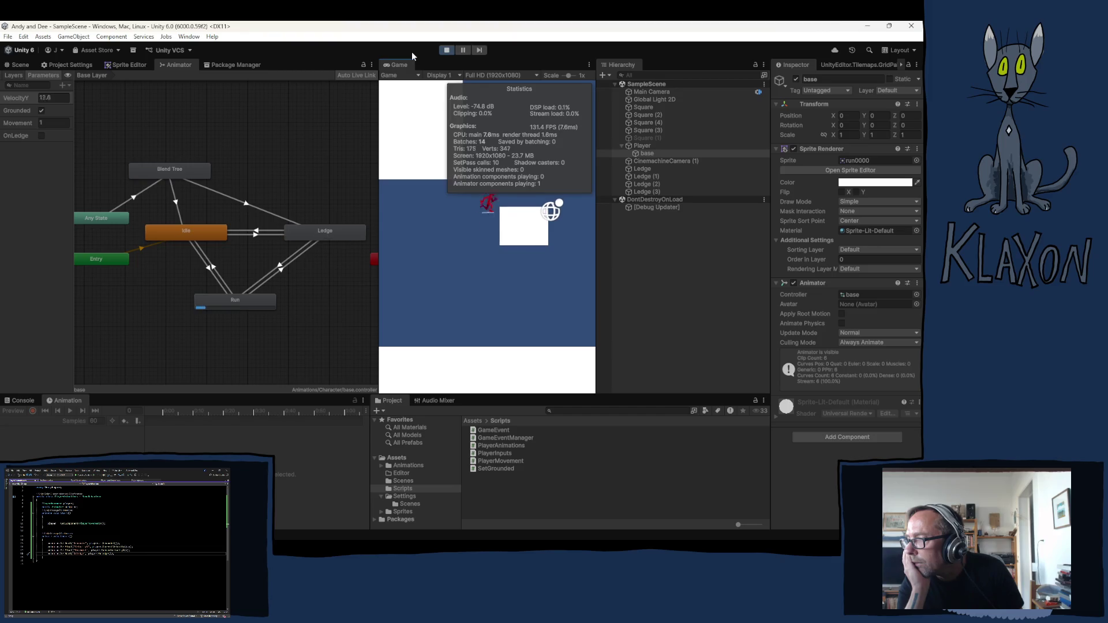
{"action": "key", "text": "space"}
{"action": "key", "text": "a"}
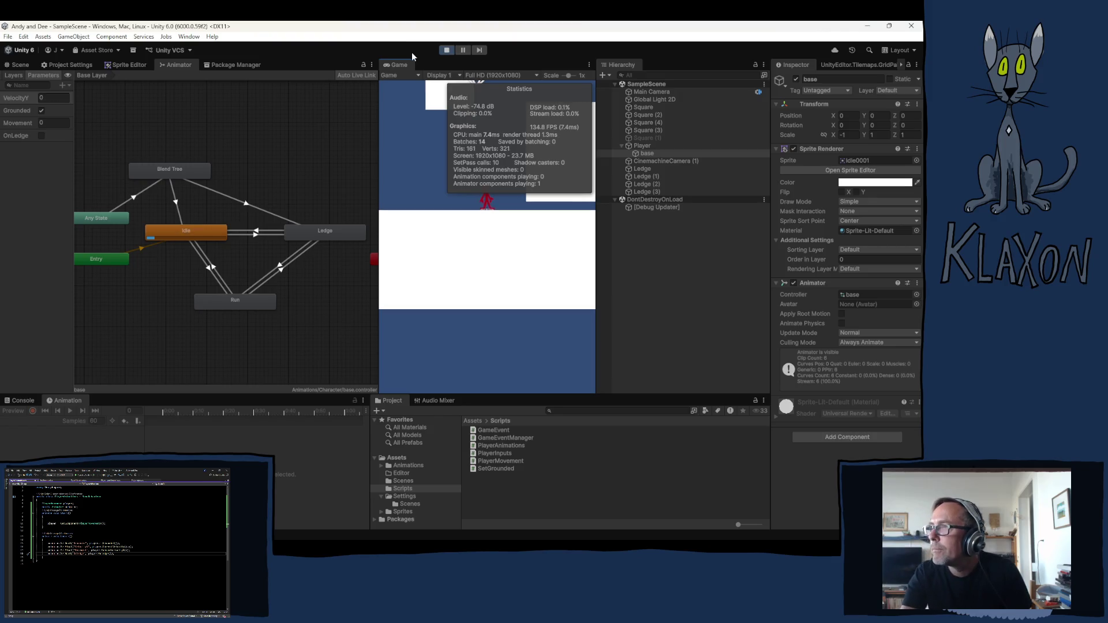
{"action": "left_click", "coordinate": [462, 51]}
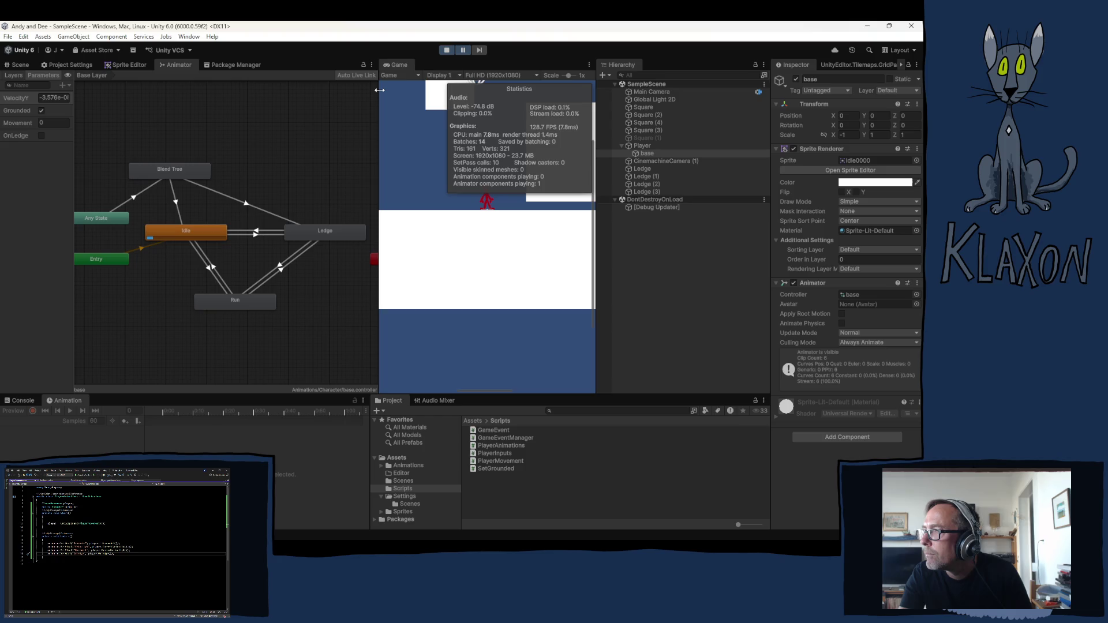
Widen the Game view, switch to Play Maximized, and resume the game
{"action": "left_click_drag", "start_coordinate": [379, 94], "coordinate": [306, 94]}
{"action": "left_click", "coordinate": [548, 75]}
{"action": "left_click", "coordinate": [565, 96]}
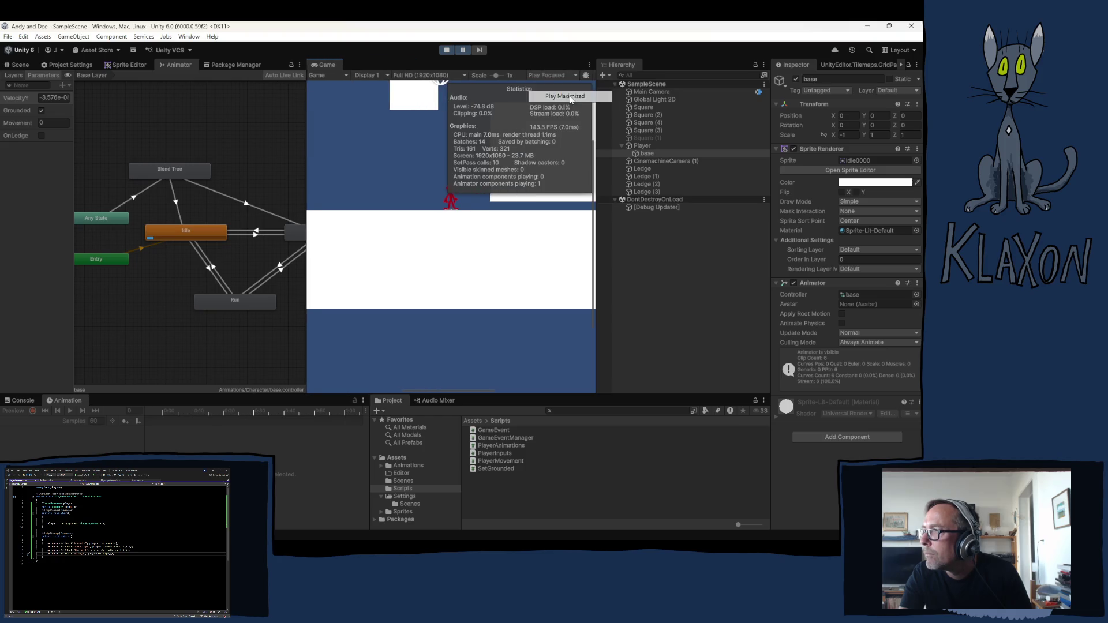
{"action": "left_click", "coordinate": [462, 49]}
Run back and forth, jumping both ways and onto the small square
{"action": "key", "text": "d"}
{"action": "key", "text": "a"}
{"action": "key", "text": "d"}
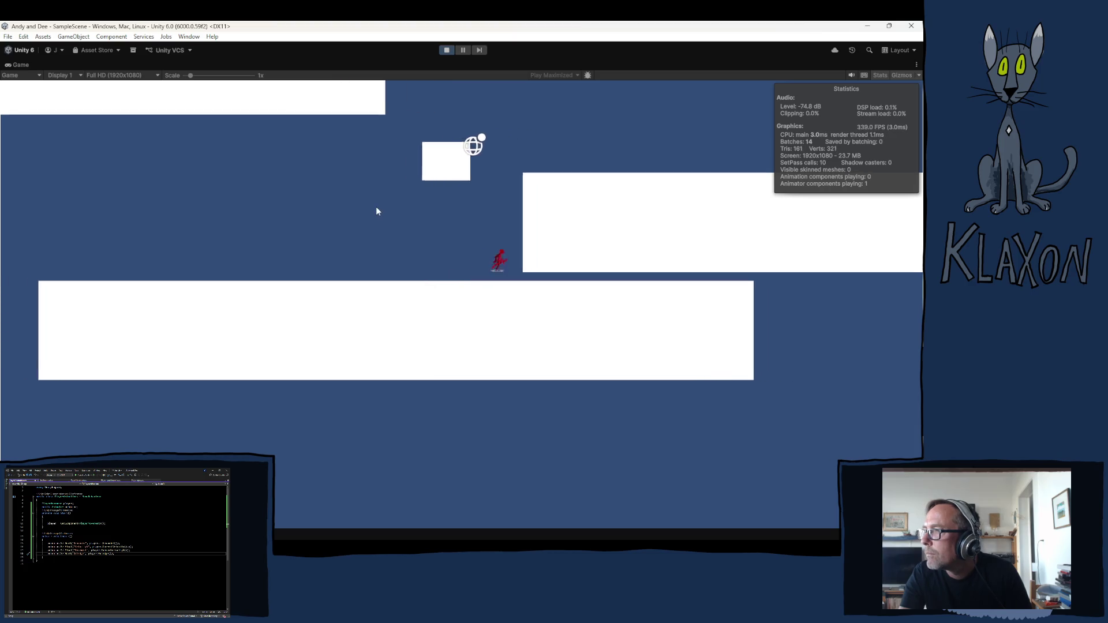
{"action": "key", "text": "space"}
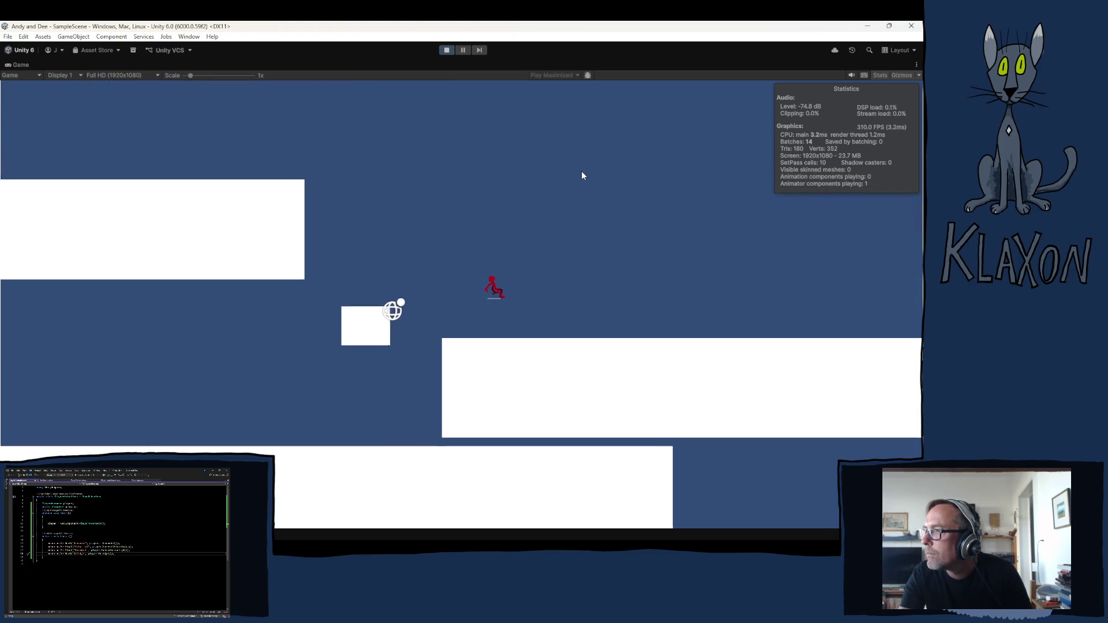
{"action": "key", "text": "a"}
{"action": "key", "text": "space"}
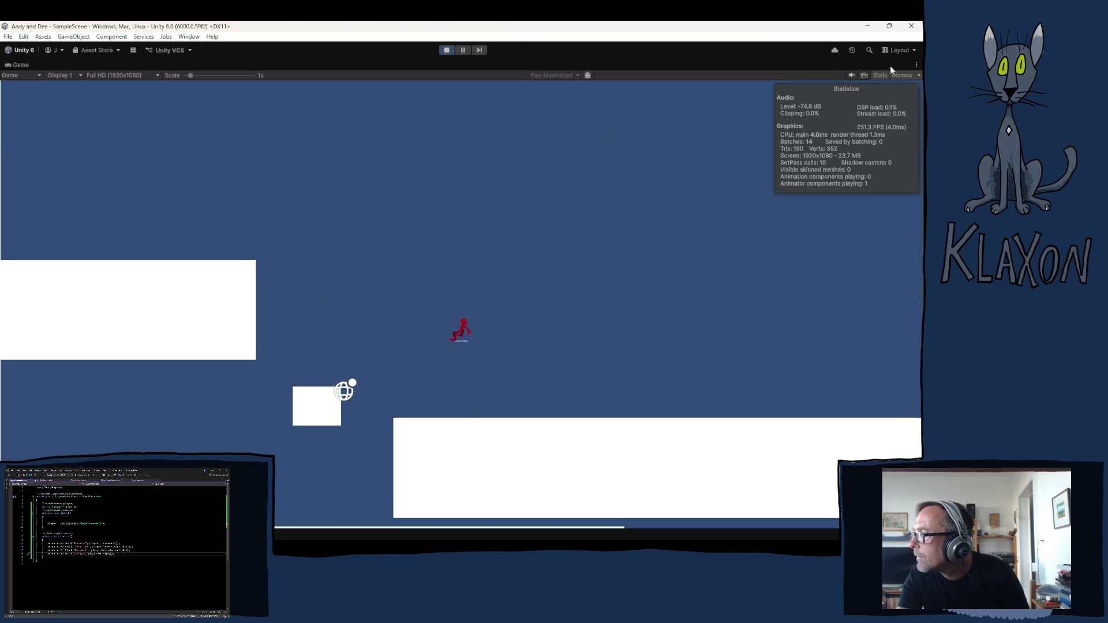
{"action": "key", "text": "a"}
{"action": "key", "text": "d"}
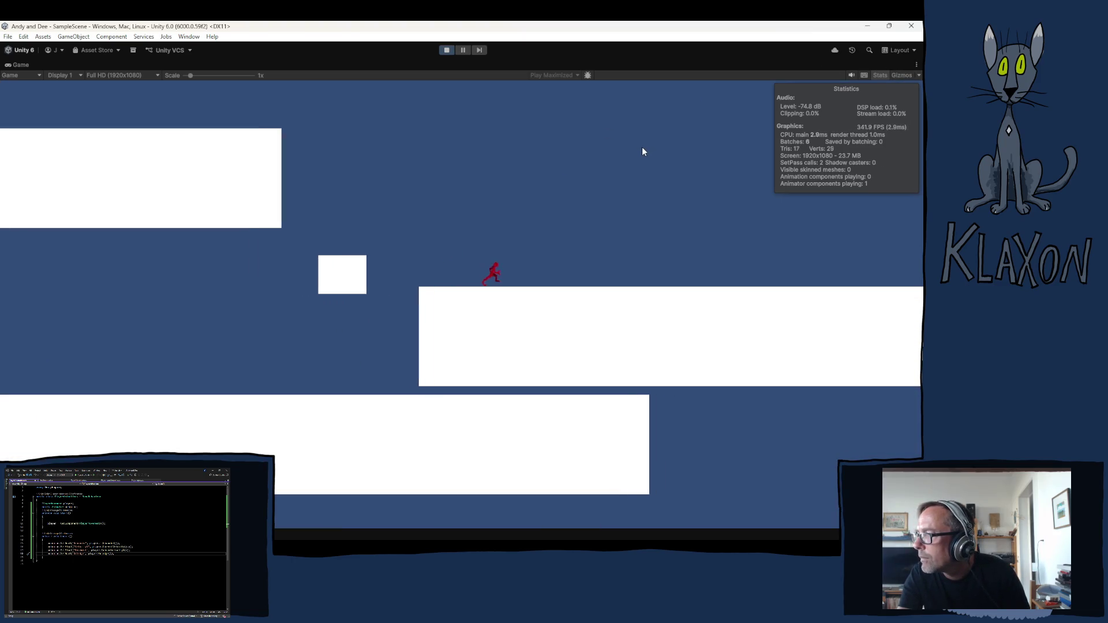
{"action": "key", "text": "space"}
{"action": "key", "text": "a"}
{"action": "key", "text": "space"}
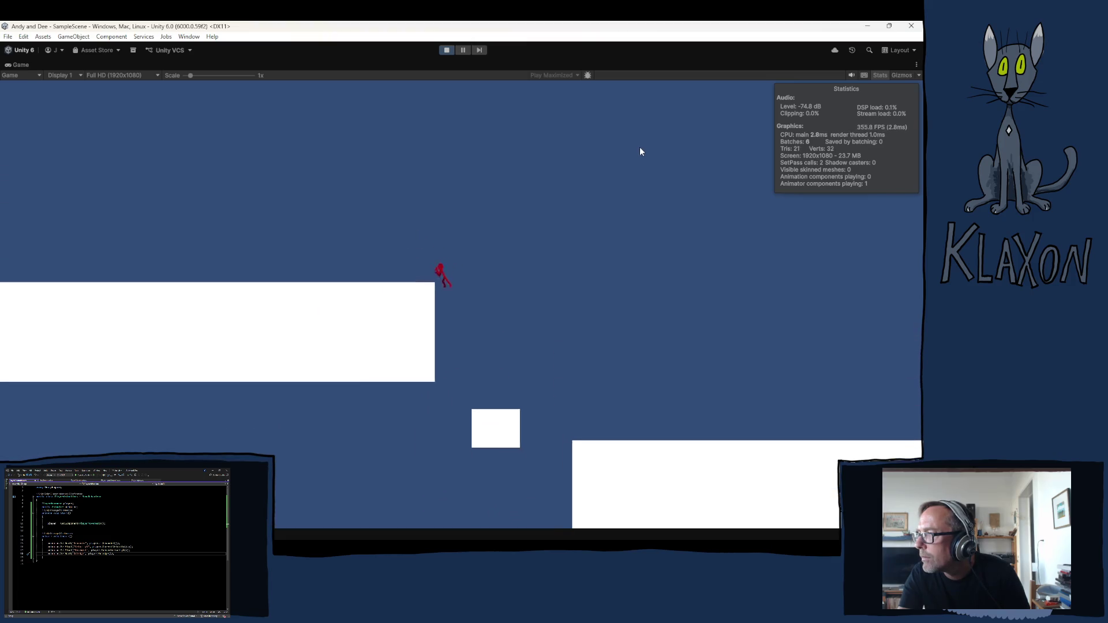
Jump between the left platform's edge, the small box and the big left platform
{"action": "key", "text": "d"}
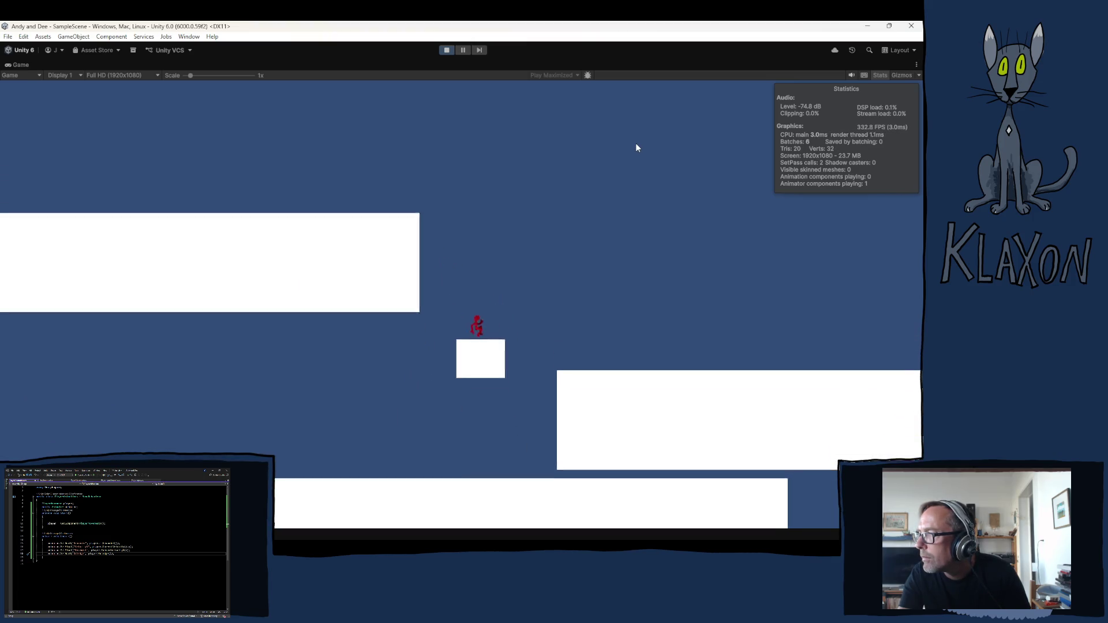
{"action": "key", "text": "space"}
{"action": "key", "text": "a"}
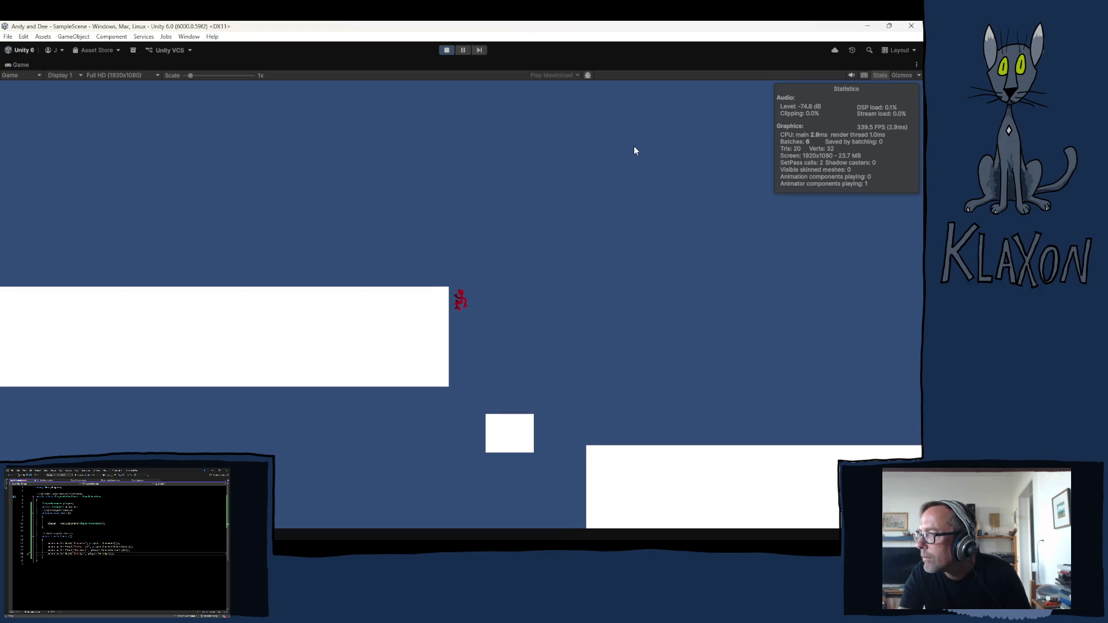
{"action": "key", "text": "space"}
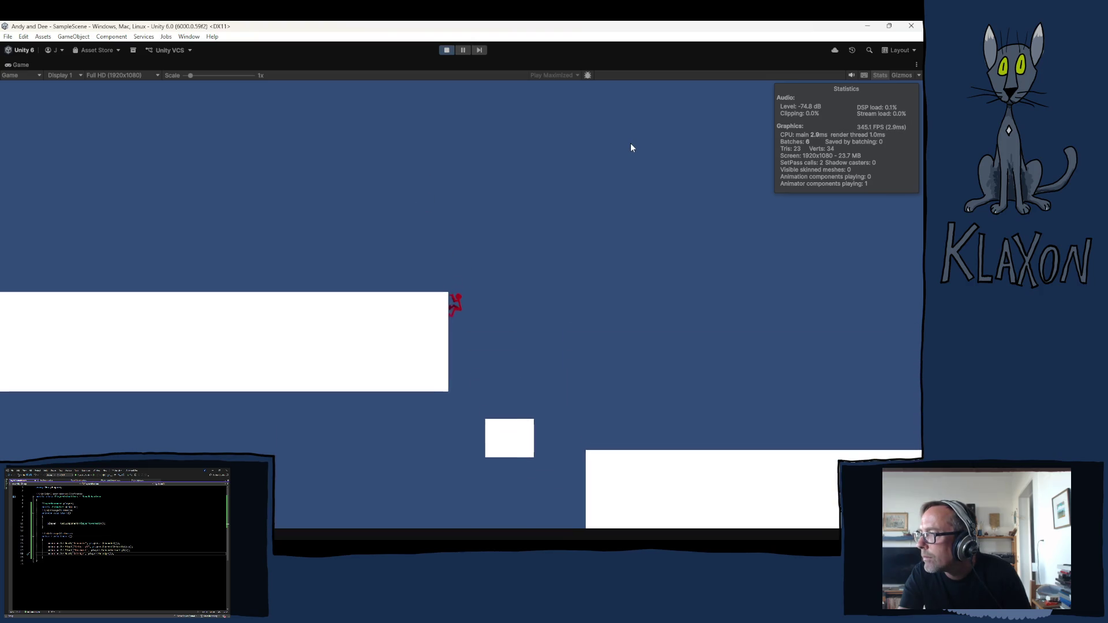
{"action": "key", "text": "space"}
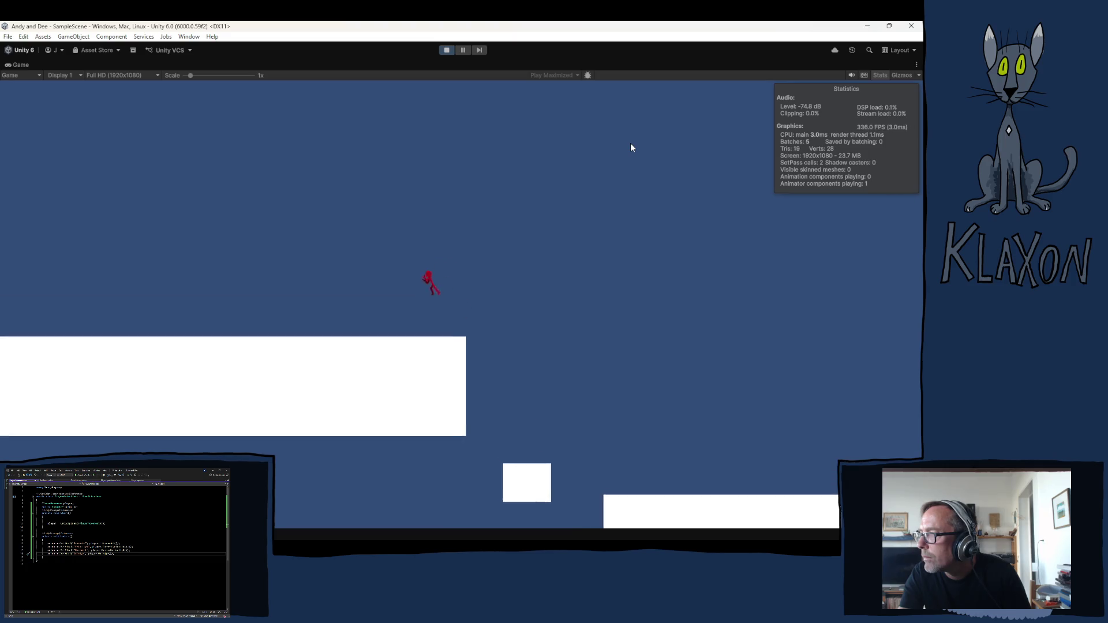
{"action": "key", "text": "d"}
{"action": "key", "text": "d"}
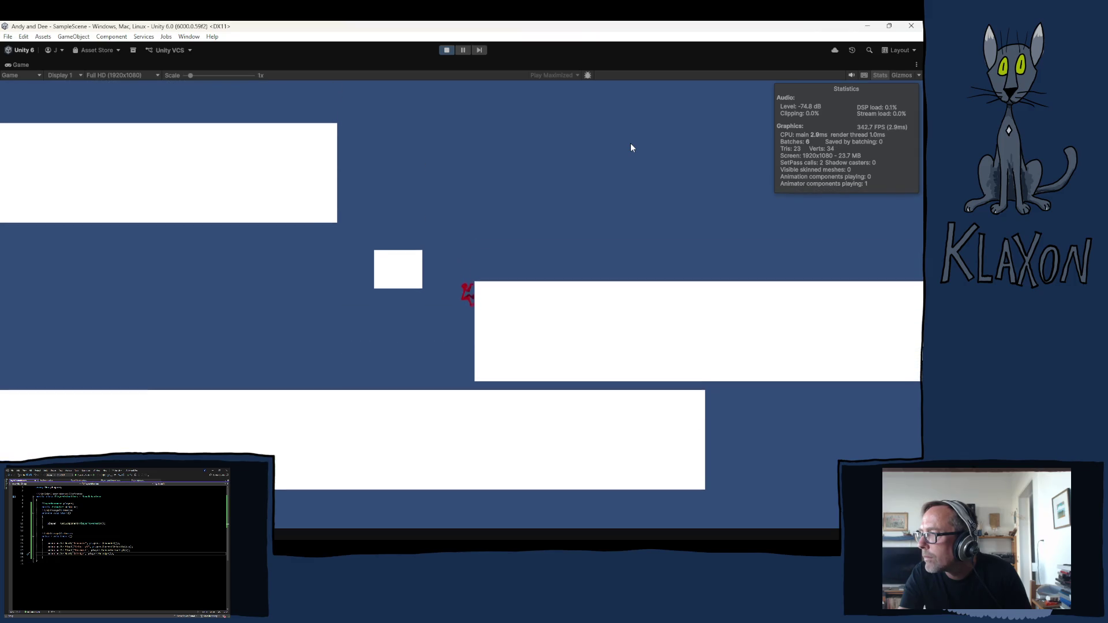
{"action": "key", "text": "space"}
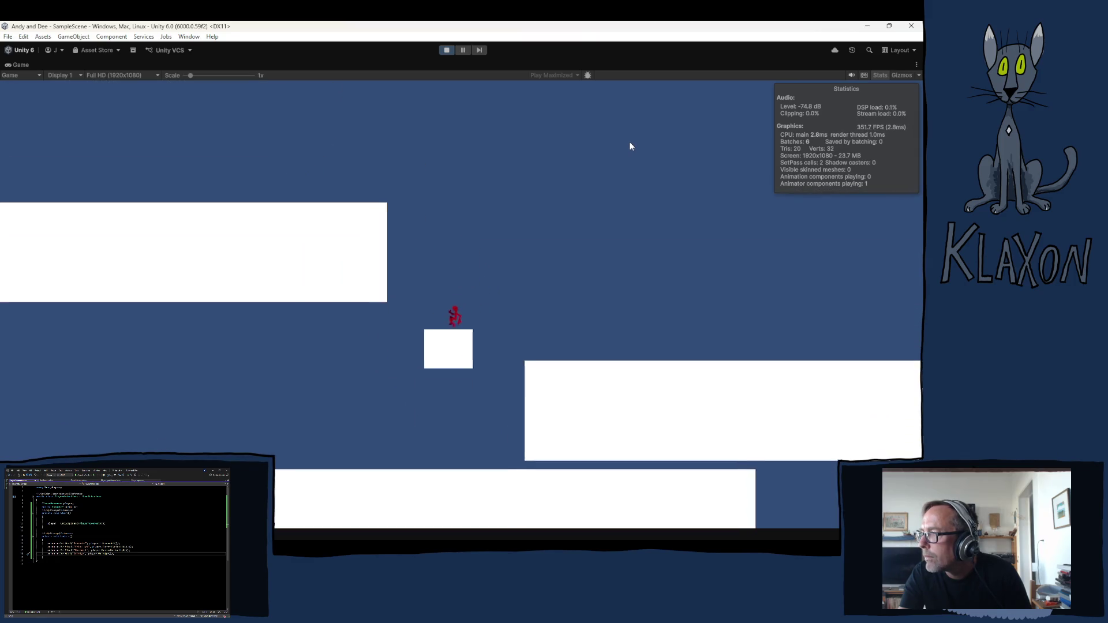
{"action": "key", "text": "space"}
{"action": "key", "text": "a"}
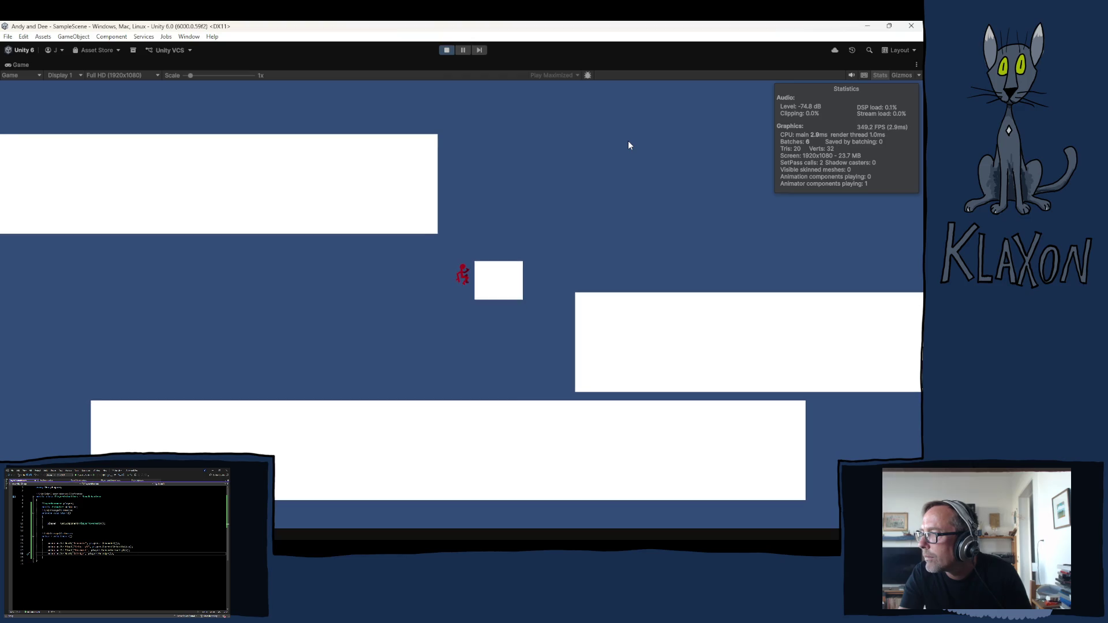
{"action": "key", "text": "space"}
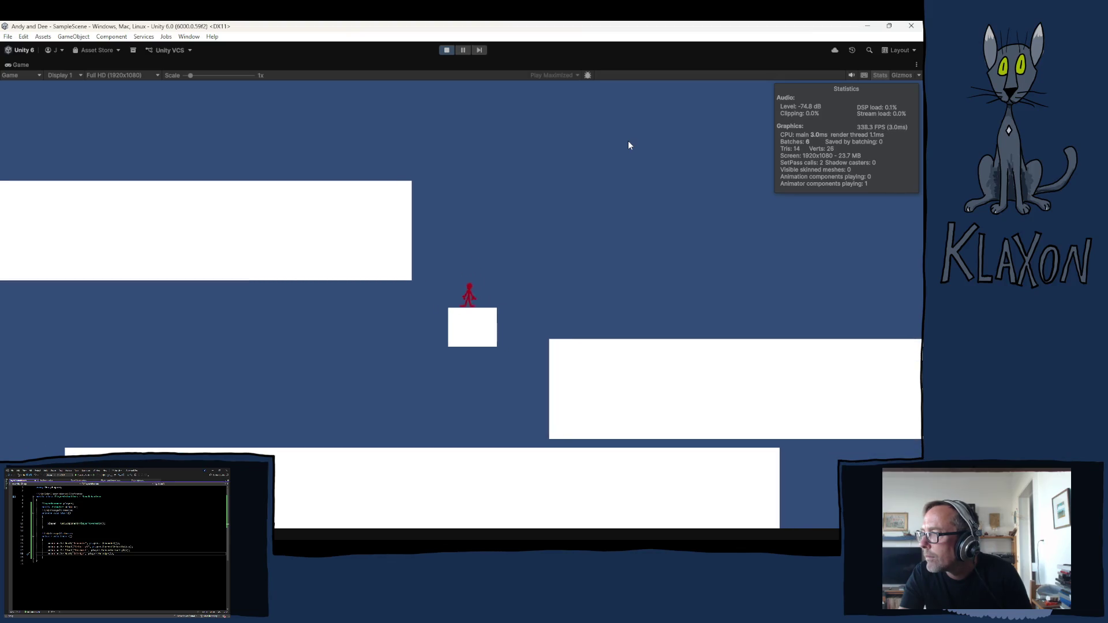
Use arrow keys to hop between right platform, small box and left platform, then stop playing
{"action": "key", "text": "Left"}
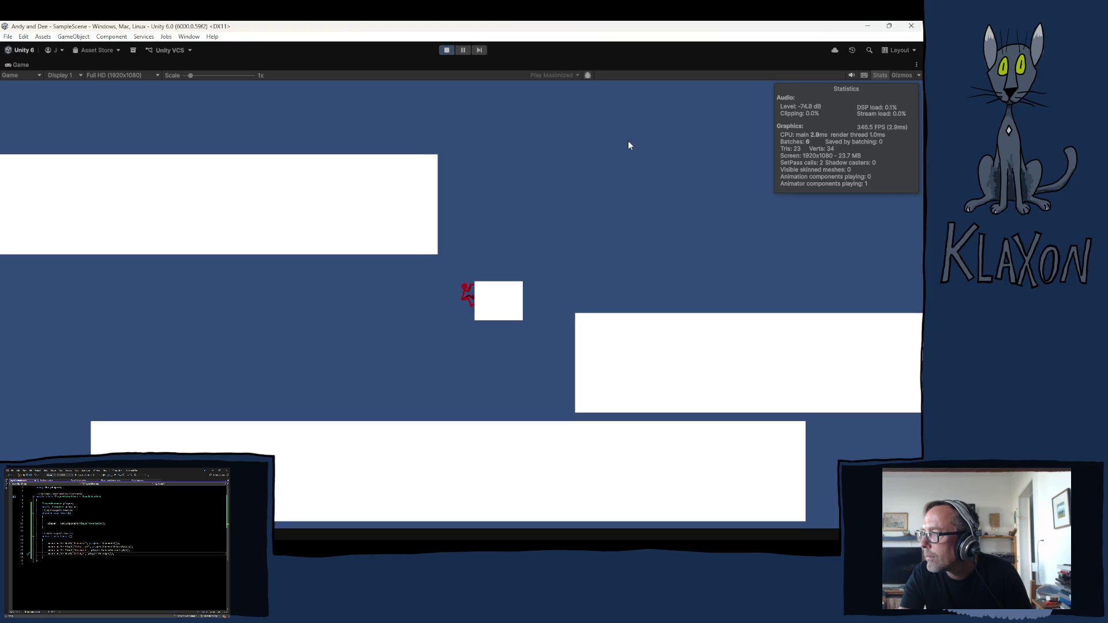
{"action": "key", "text": "Right"}
{"action": "key", "text": "space"}
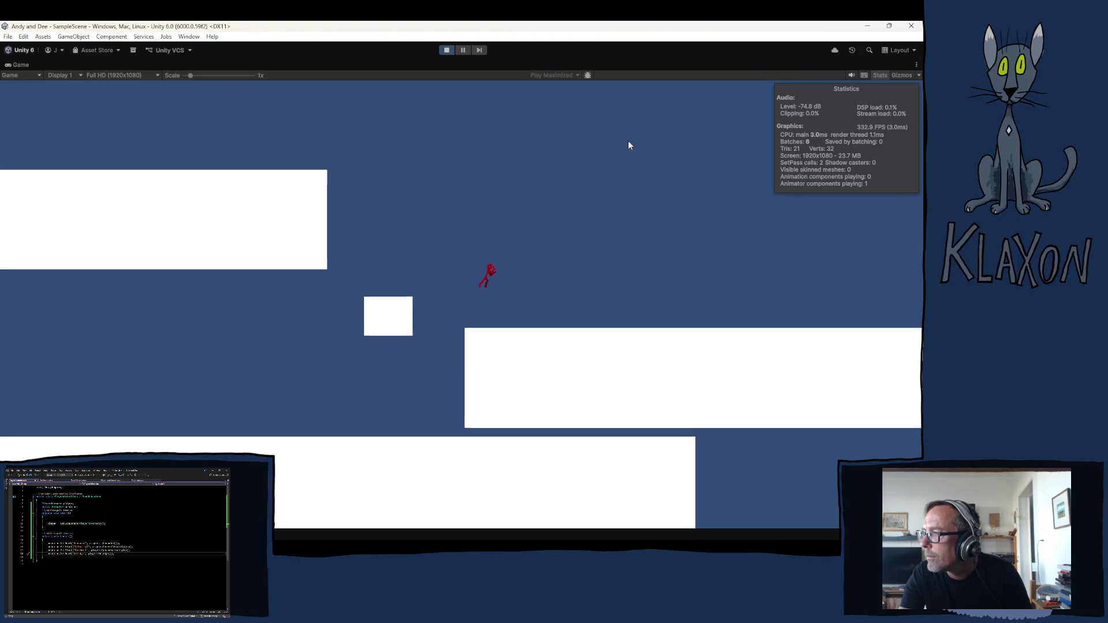
{"action": "key", "text": "Left"}
{"action": "key", "text": "space"}
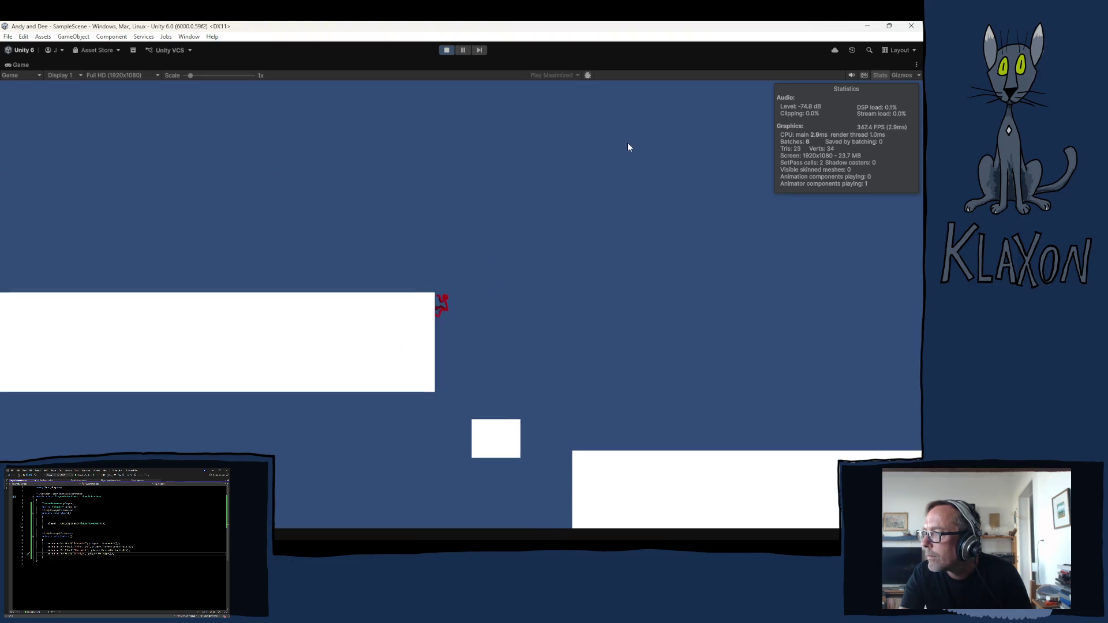
{"action": "key", "text": "Right"}
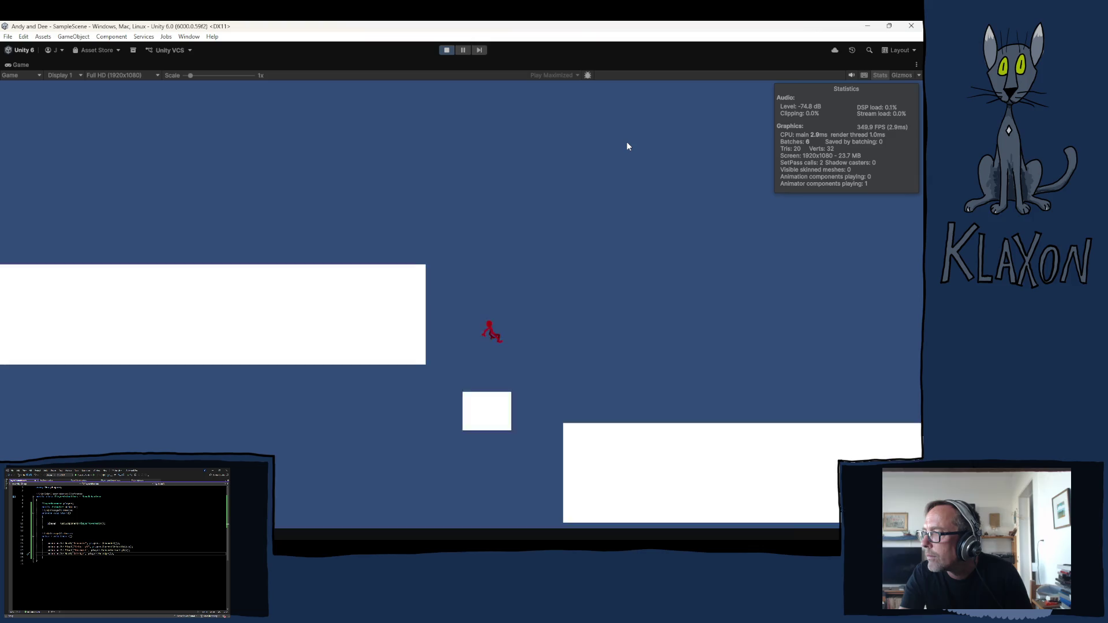
{"action": "key", "text": "space"}
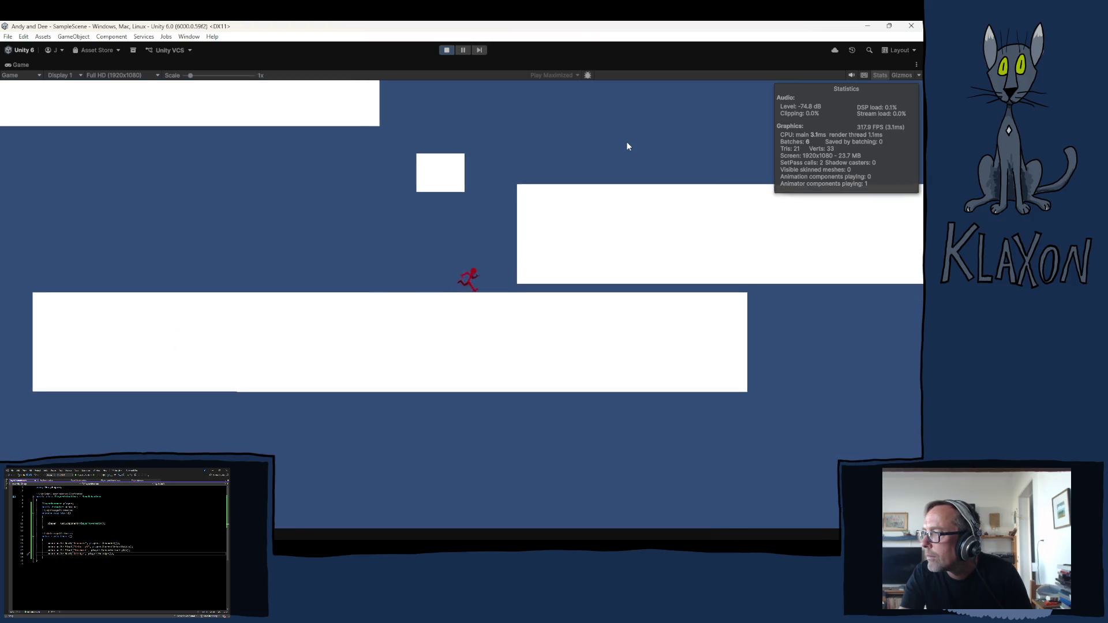
{"action": "key", "text": "space"}
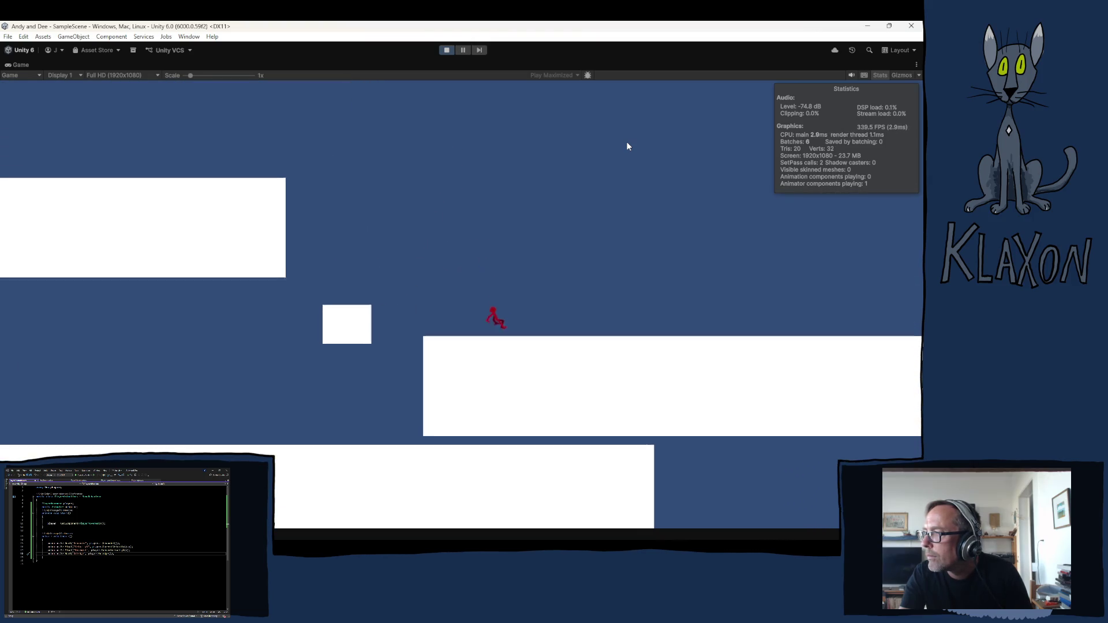
{"action": "key", "text": "Left"}
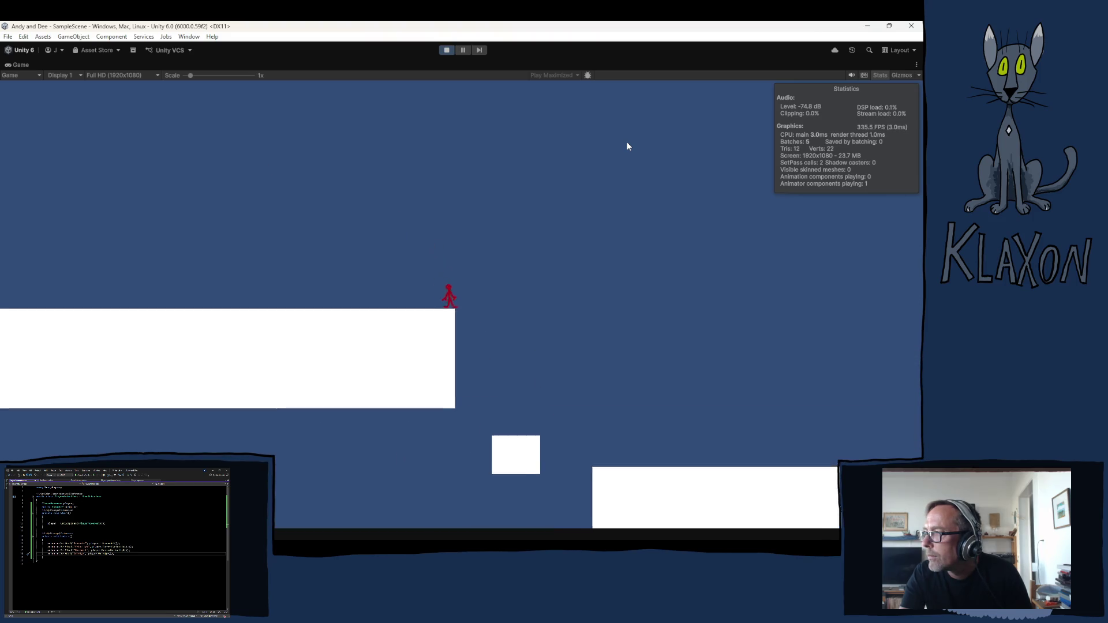
{"action": "key", "text": "Right"}
{"action": "key", "text": "space"}
{"action": "key", "text": "Left"}
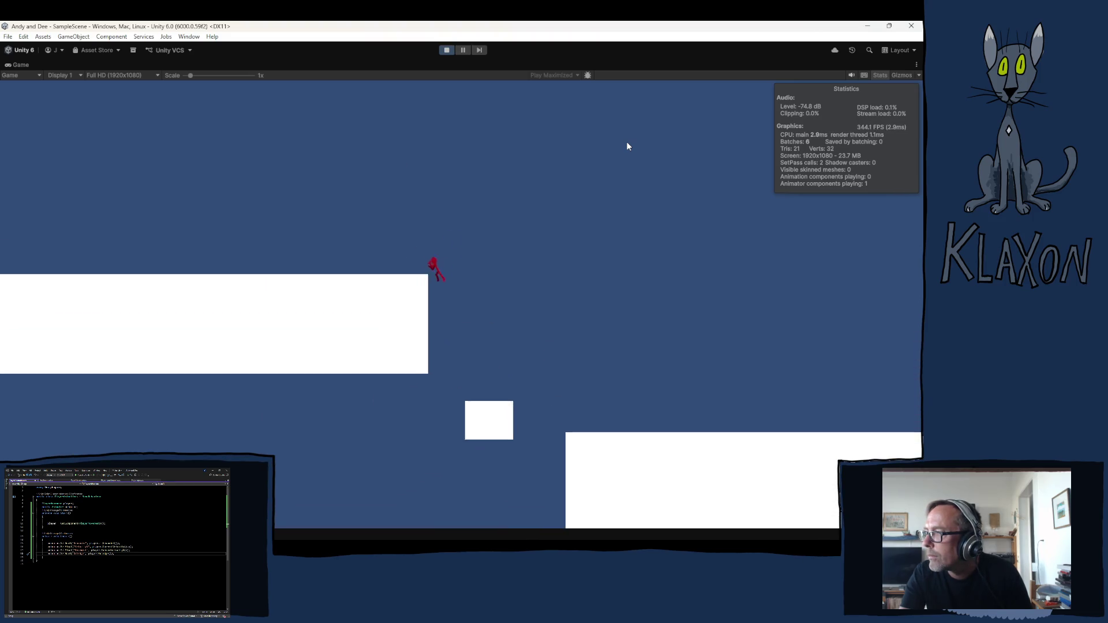
{"action": "key", "text": "Right"}
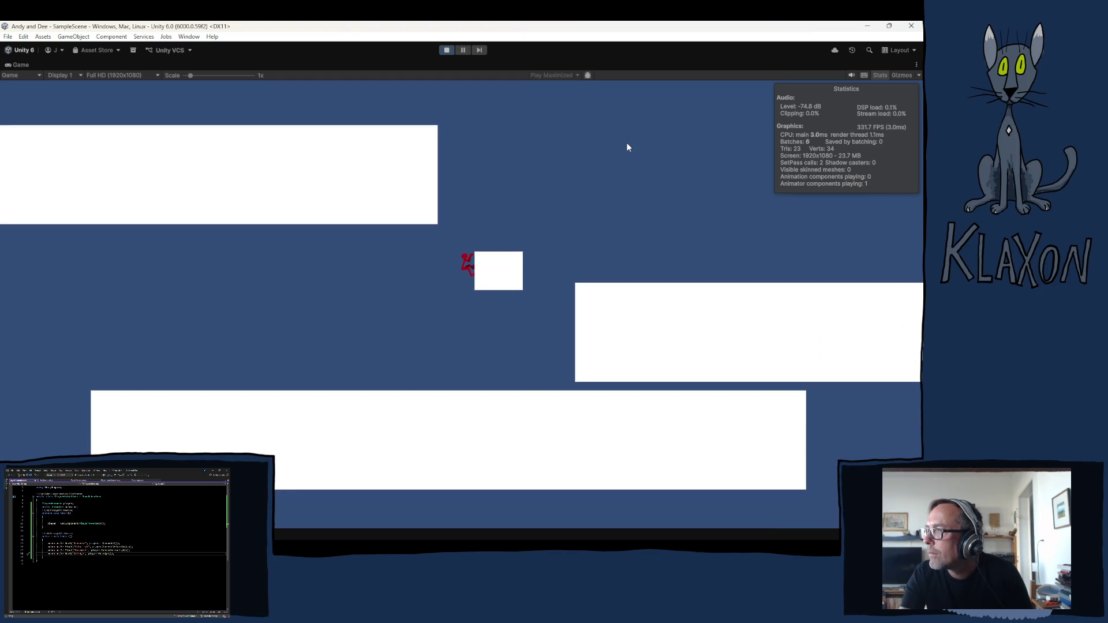
{"action": "key", "text": "space"}
{"action": "key", "text": "Right"}
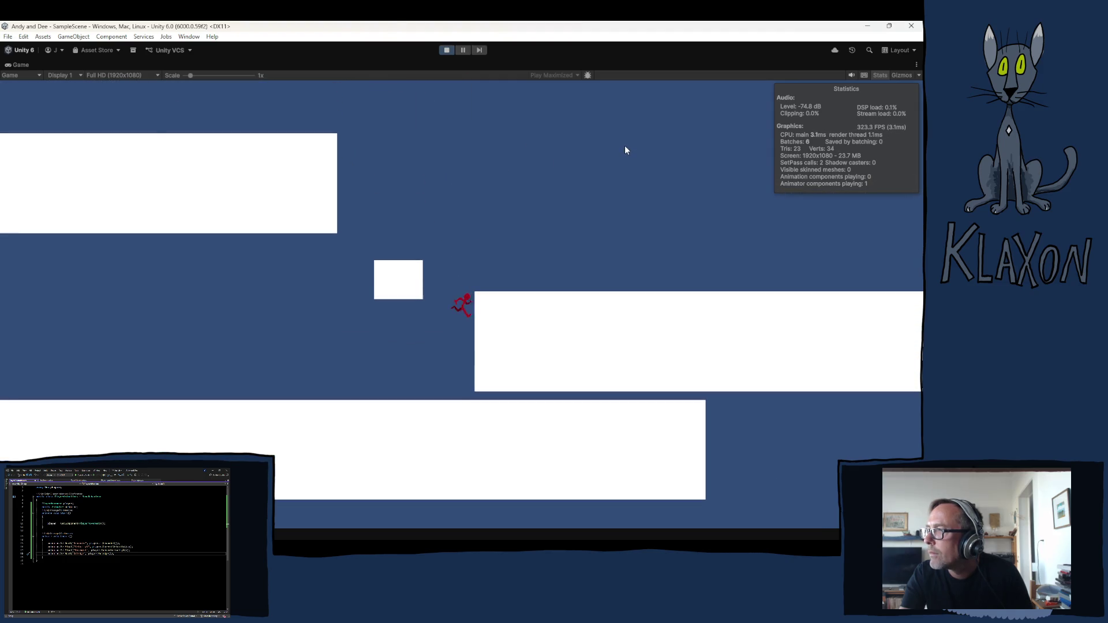
{"action": "left_click", "coordinate": [446, 51]}
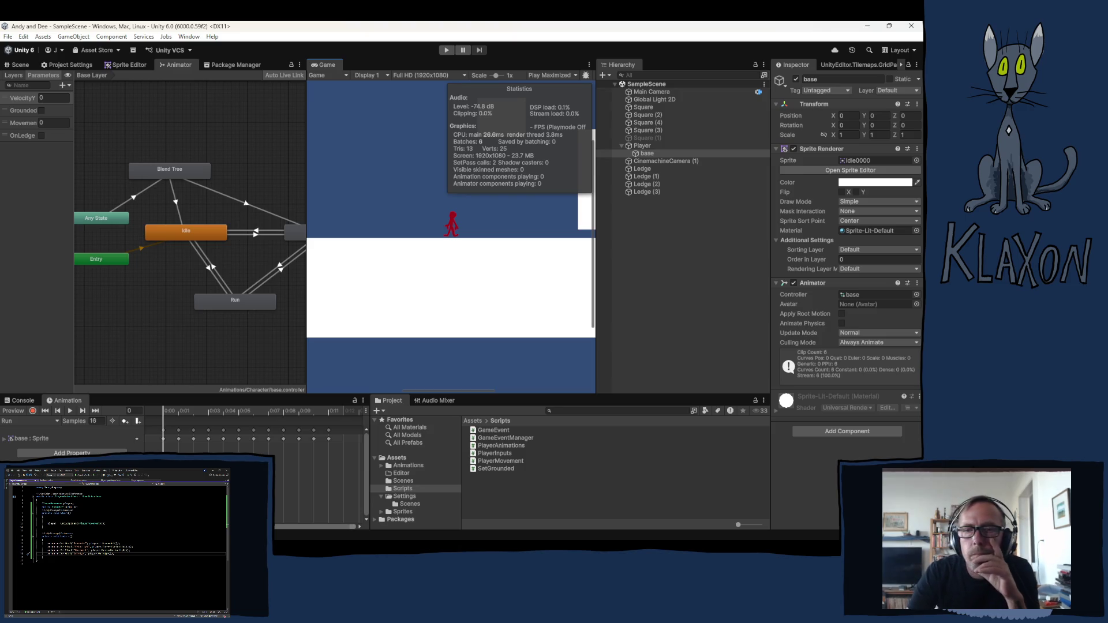
Return to Visual Studio and show PlayerMovement.cs after briefly viewing PlayerInputController.cs
{"action": "key", "text": "alt+Tab"}
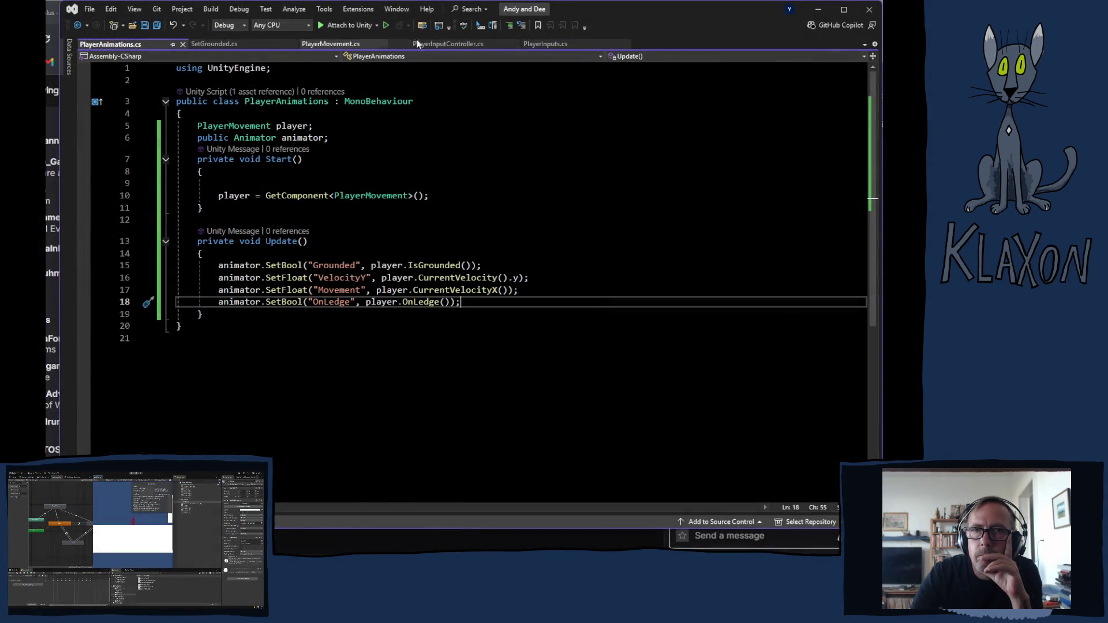
{"action": "left_click", "coordinate": [448, 44]}
{"action": "left_click", "coordinate": [331, 44]}
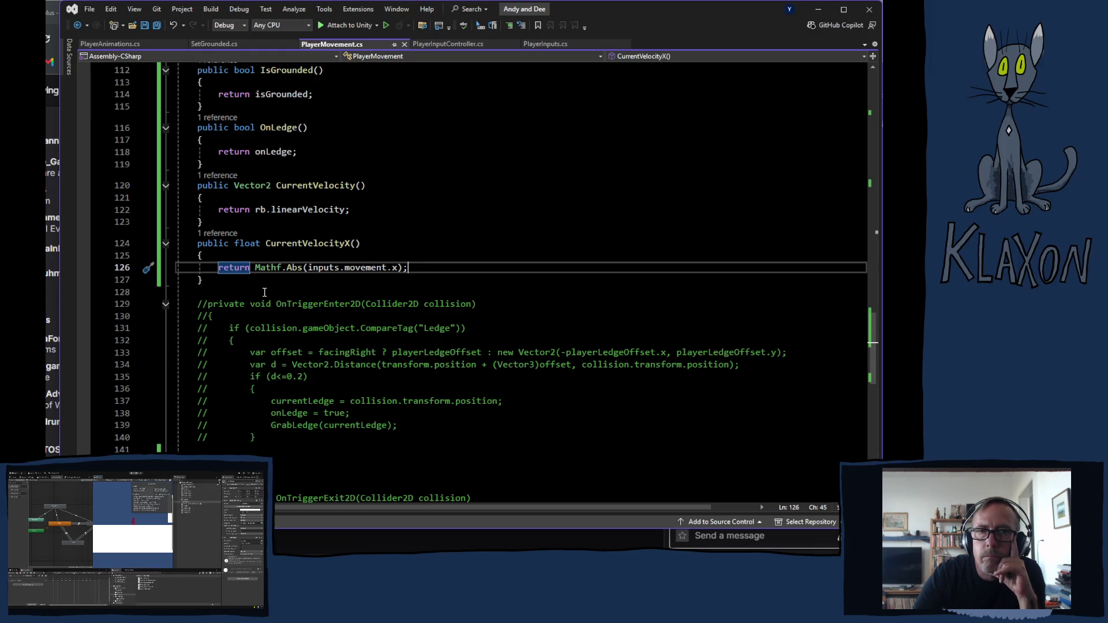
{"action": "mouse_move", "coordinate": [297, 247]}
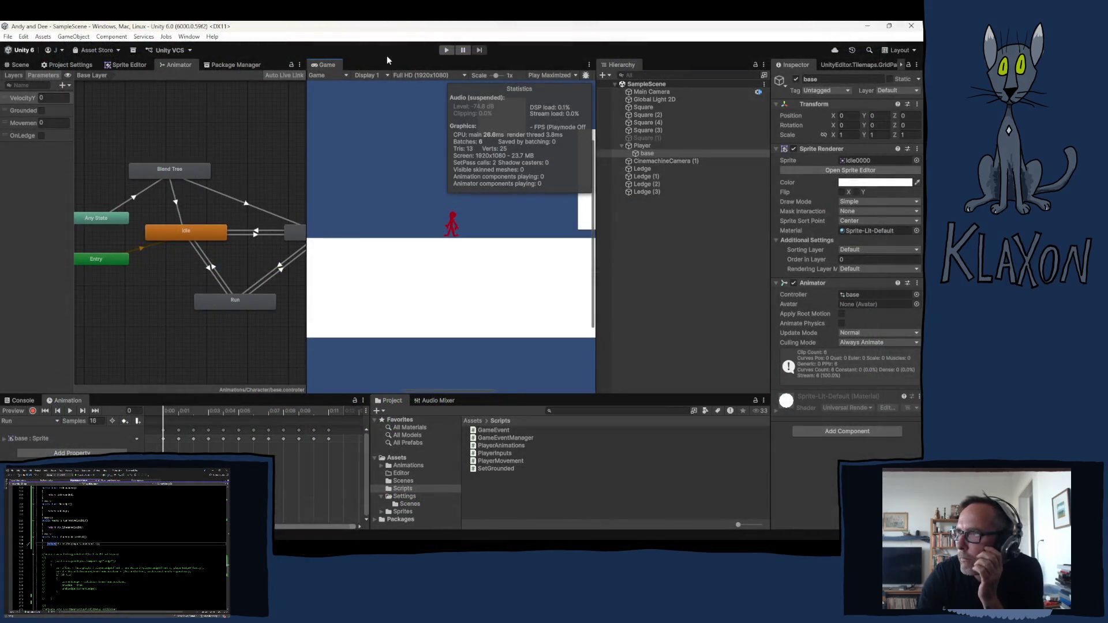
Dock the Game tab beside Scene and Animator, widen it, and enter Play mode
{"action": "left_click_drag", "start_coordinate": [336, 66], "coordinate": [268, 67]}
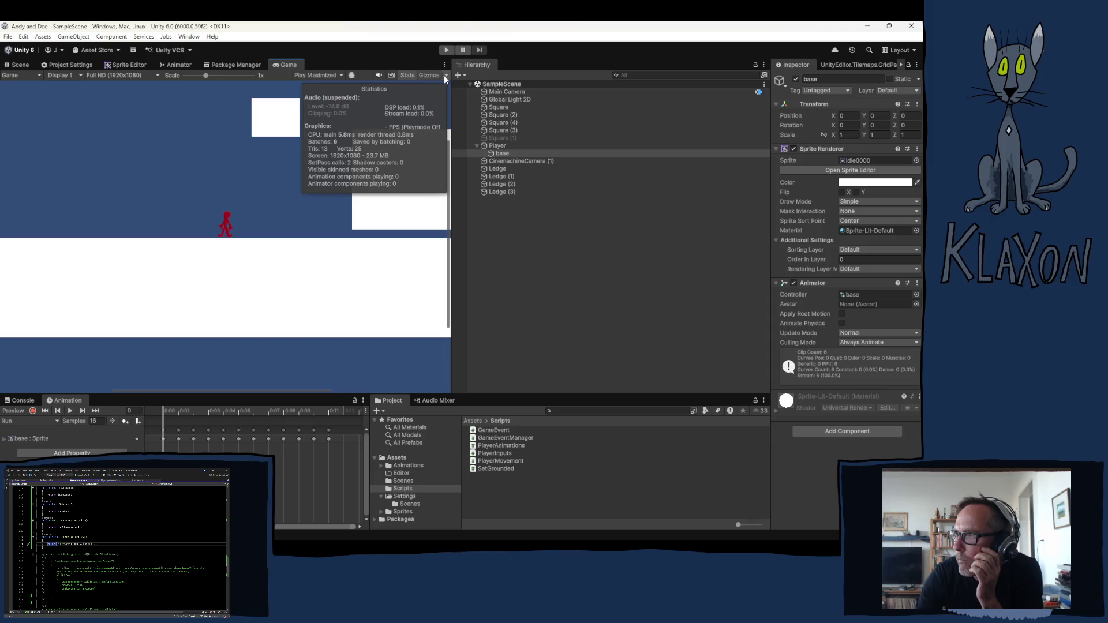
{"action": "left_click_drag", "start_coordinate": [451, 104], "coordinate": [678, 104]}
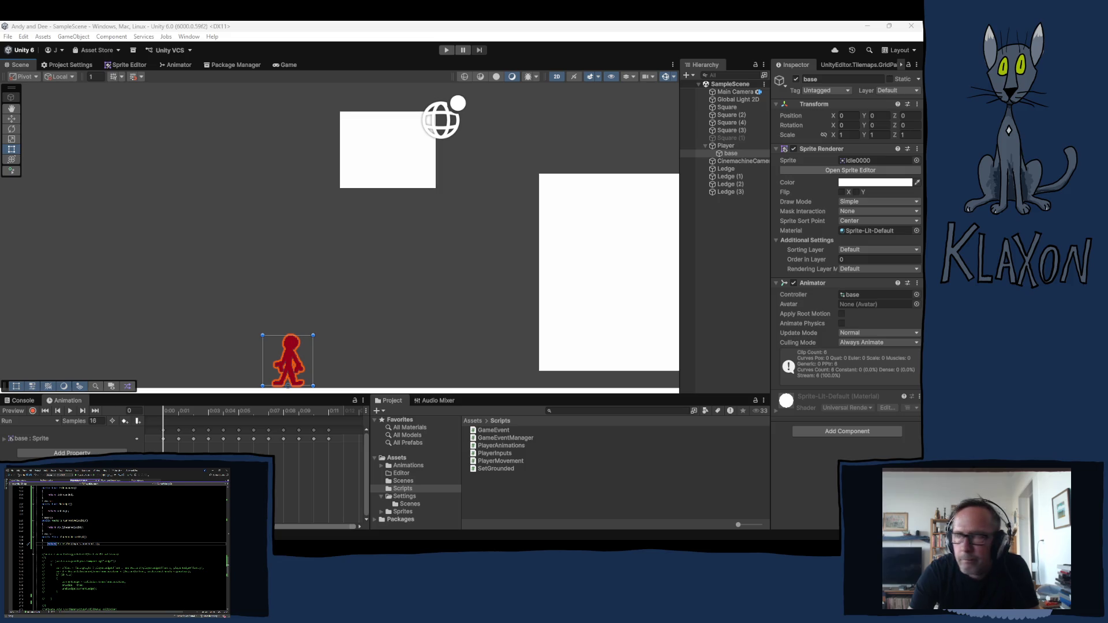
{"action": "left_click", "coordinate": [447, 51]}
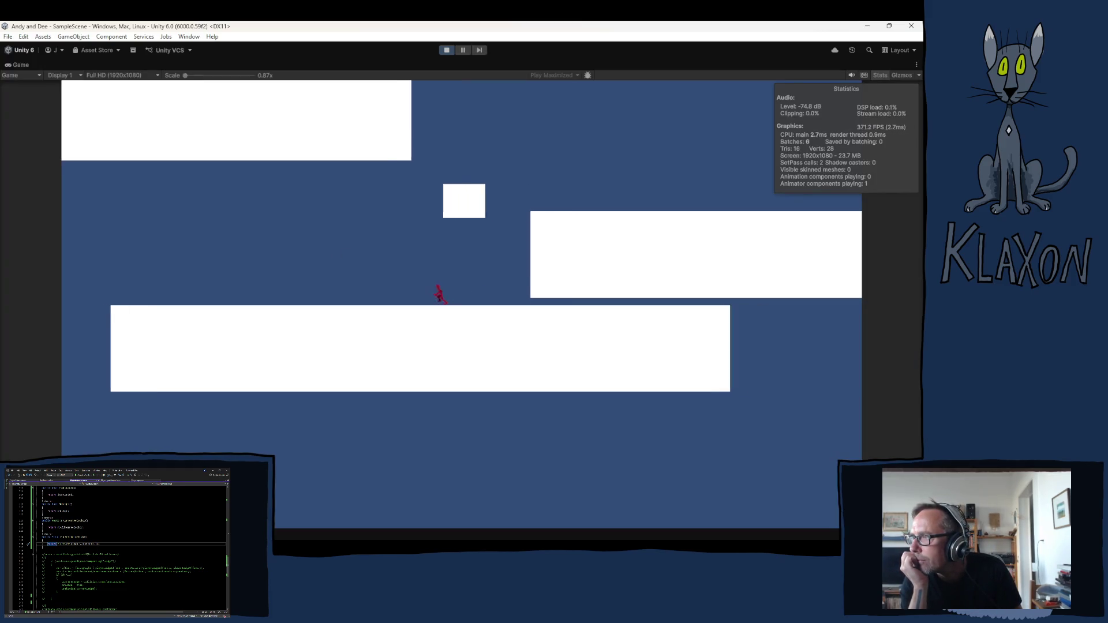
Run left and right, jump to the higher platform, grab the left ledge and climb off
{"action": "key", "text": "Left"}
{"action": "key", "text": "Right"}
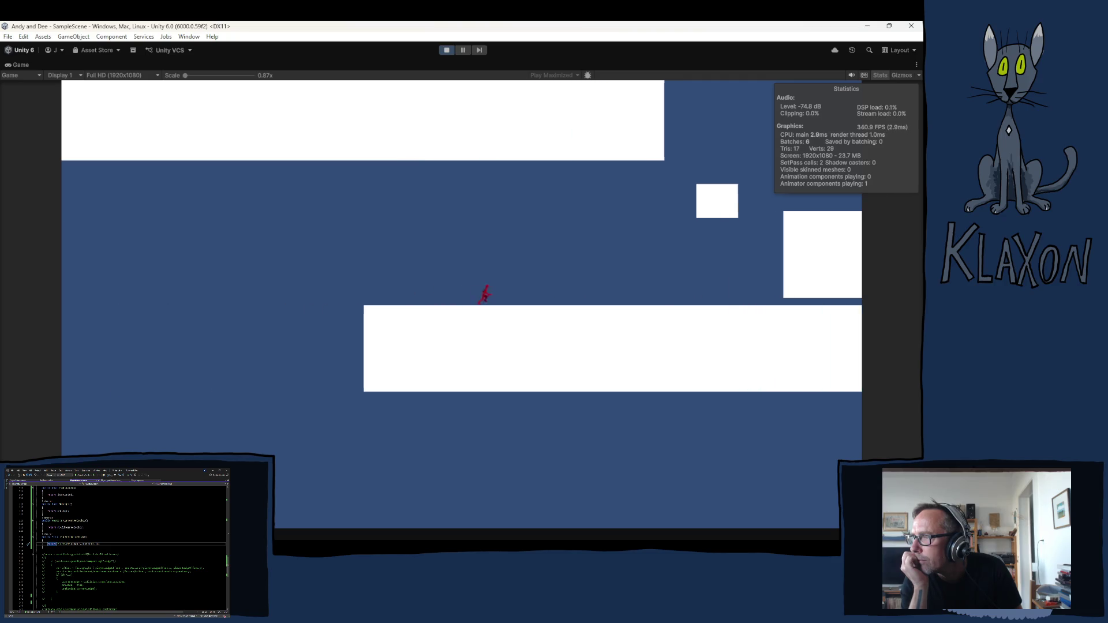
{"action": "key", "text": "space"}
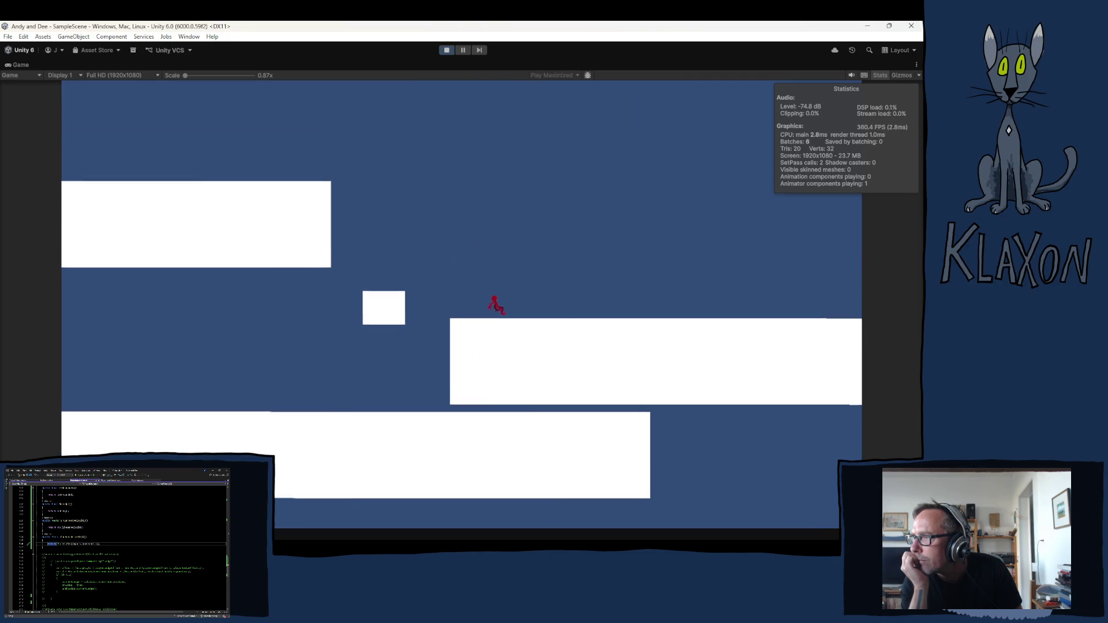
{"action": "key", "text": "Left"}
{"action": "key", "text": "space"}
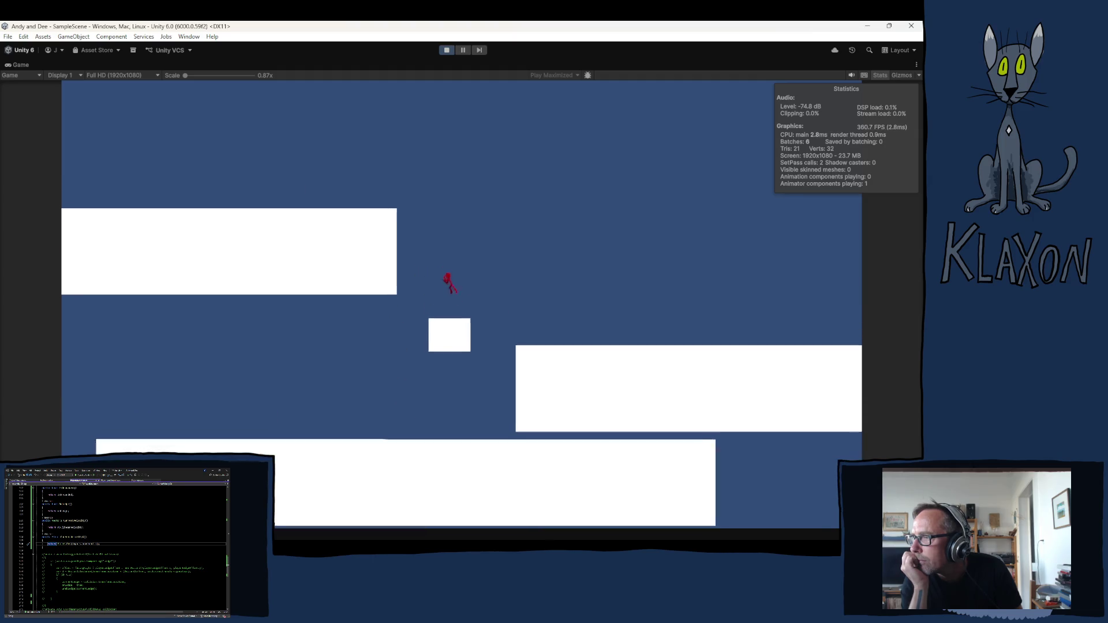
{"action": "key", "text": "Right"}
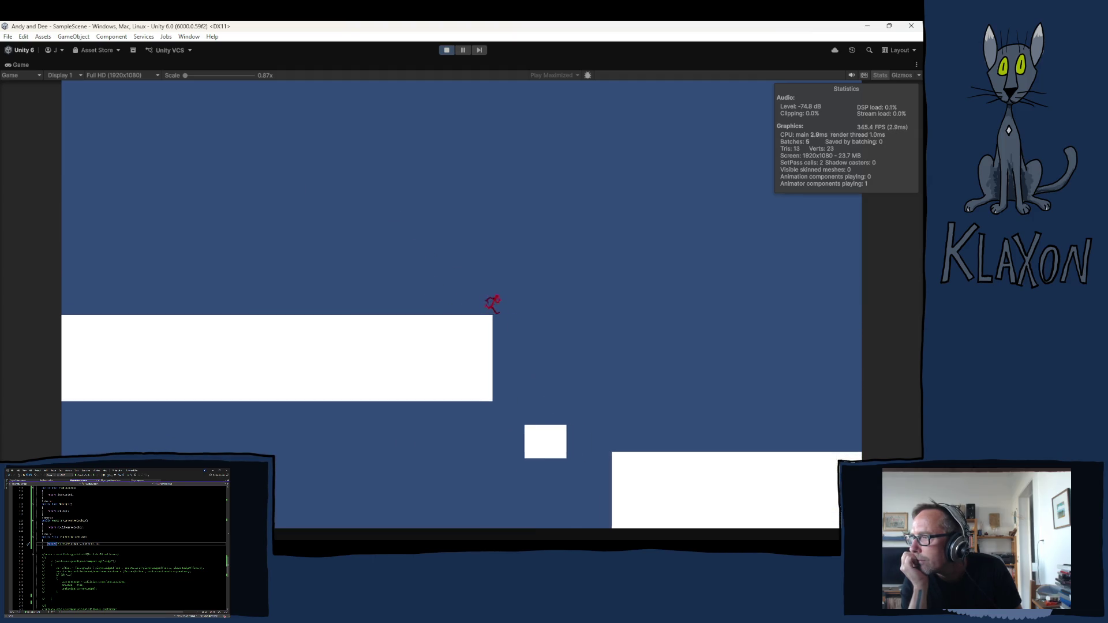
{"action": "key", "text": "Left"}
{"action": "key", "text": "space"}
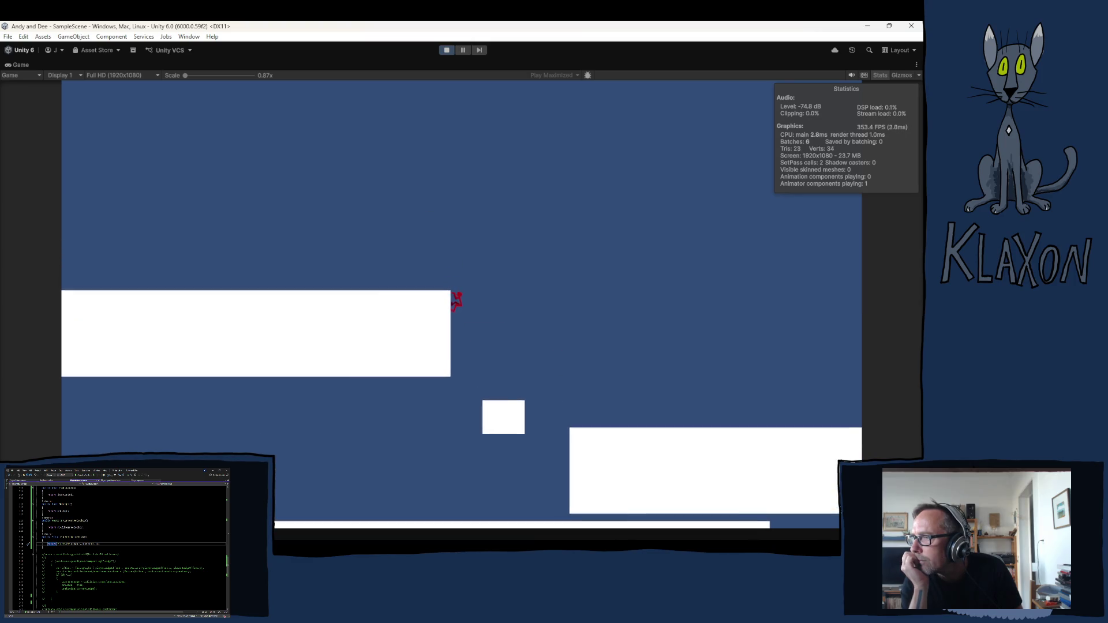
{"action": "key", "text": "Right"}
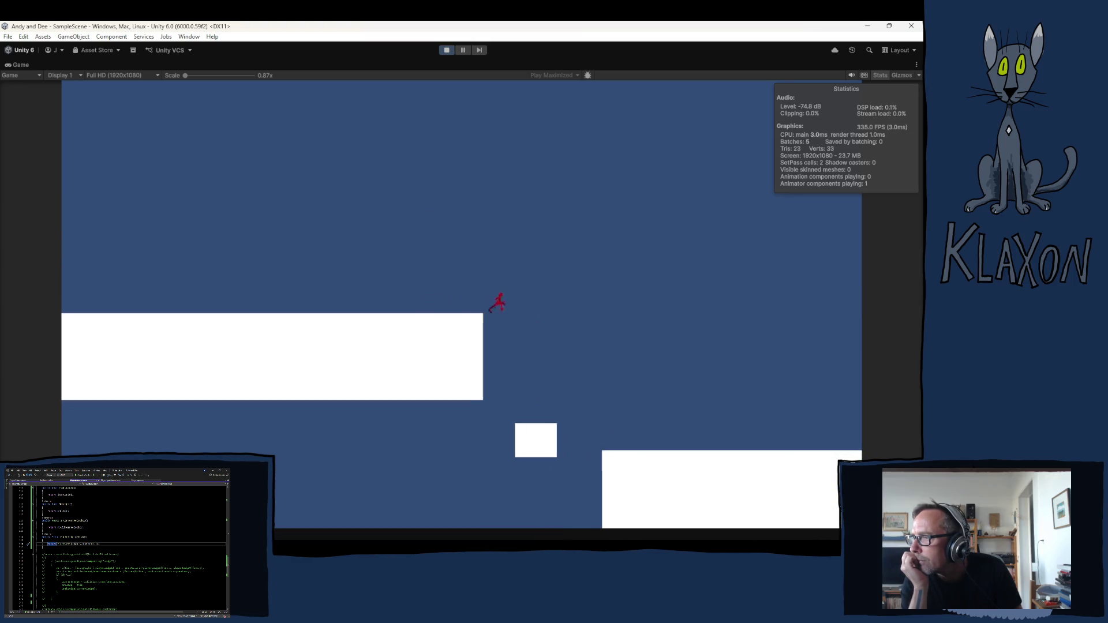
Run onto the right platform, grab and climb its ledge, then drop and re-grab it
{"action": "key", "text": "Right"}
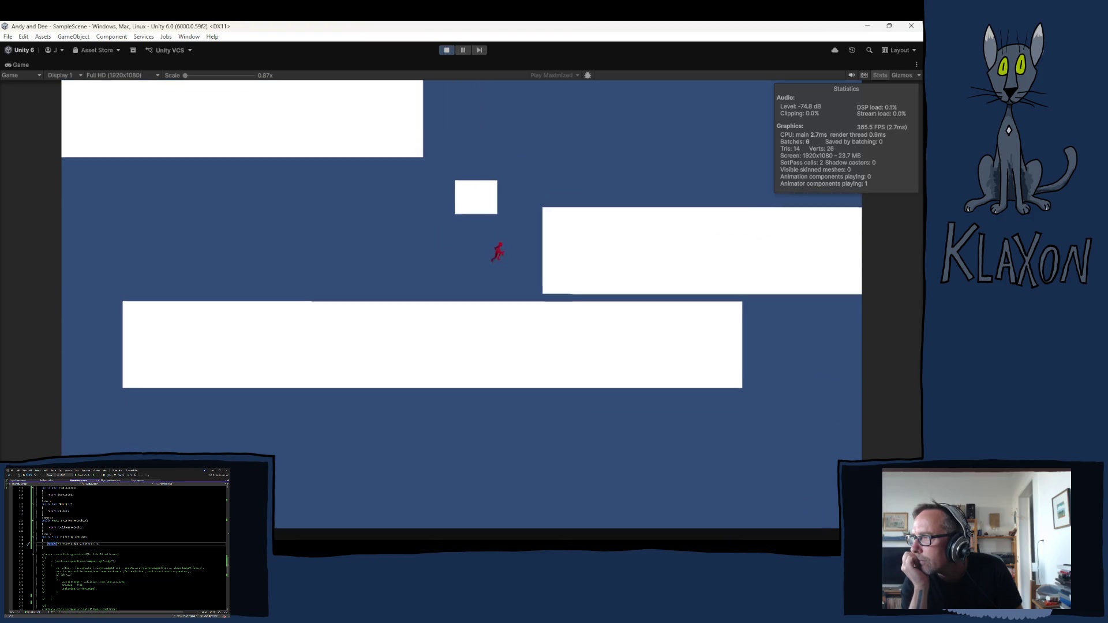
{"action": "key", "text": "Left"}
{"action": "key", "text": "space"}
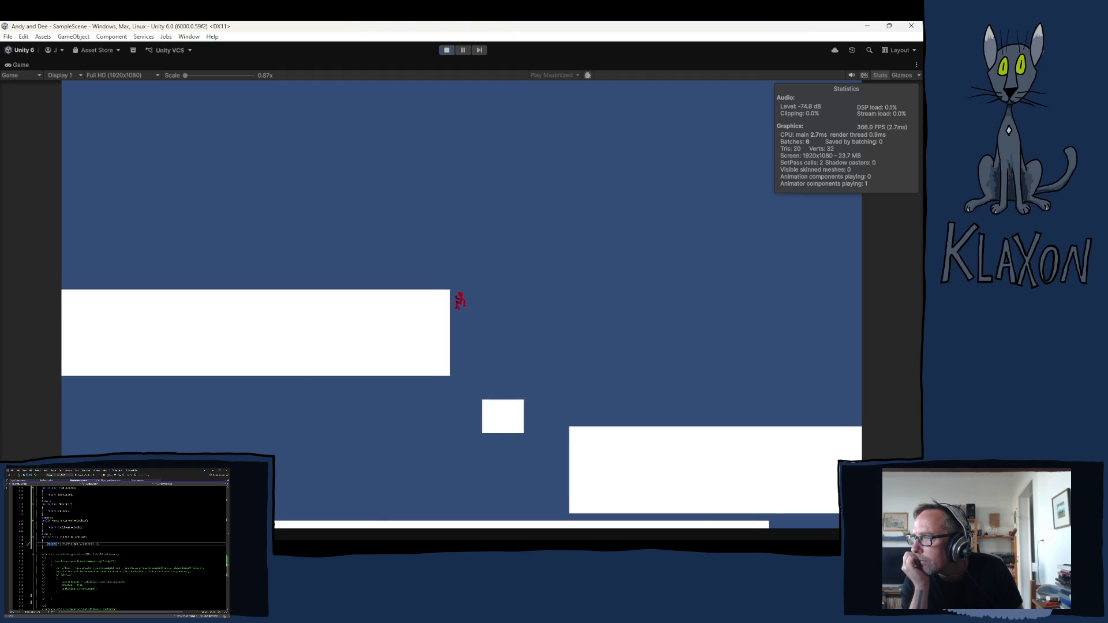
{"action": "key", "text": "space"}
{"action": "key", "text": "Right"}
{"action": "key", "text": "space"}
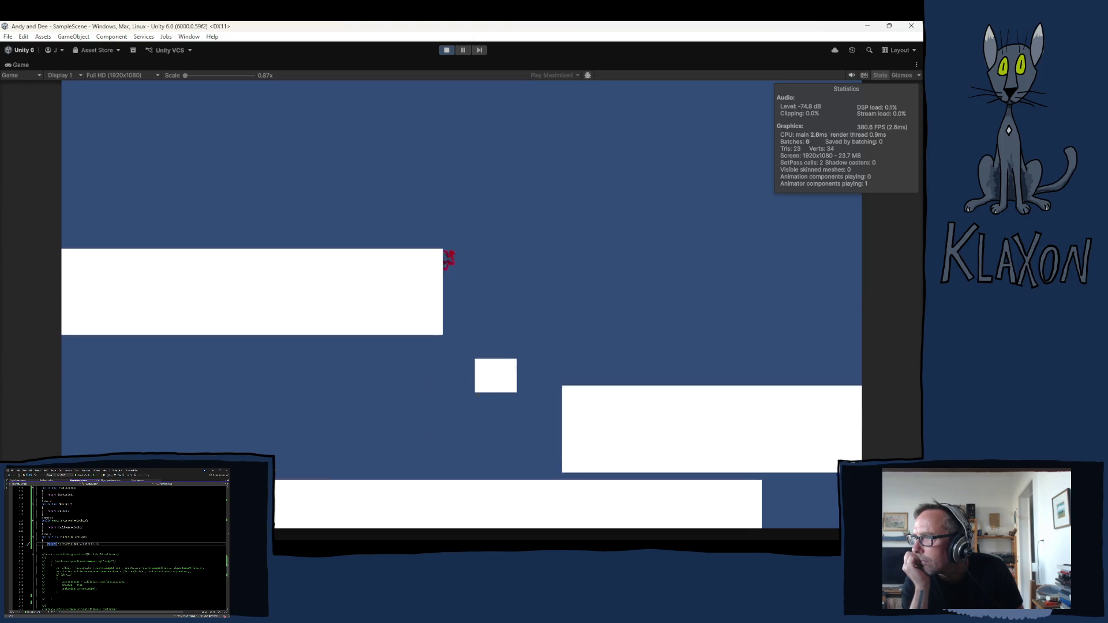
{"action": "key", "text": "space"}
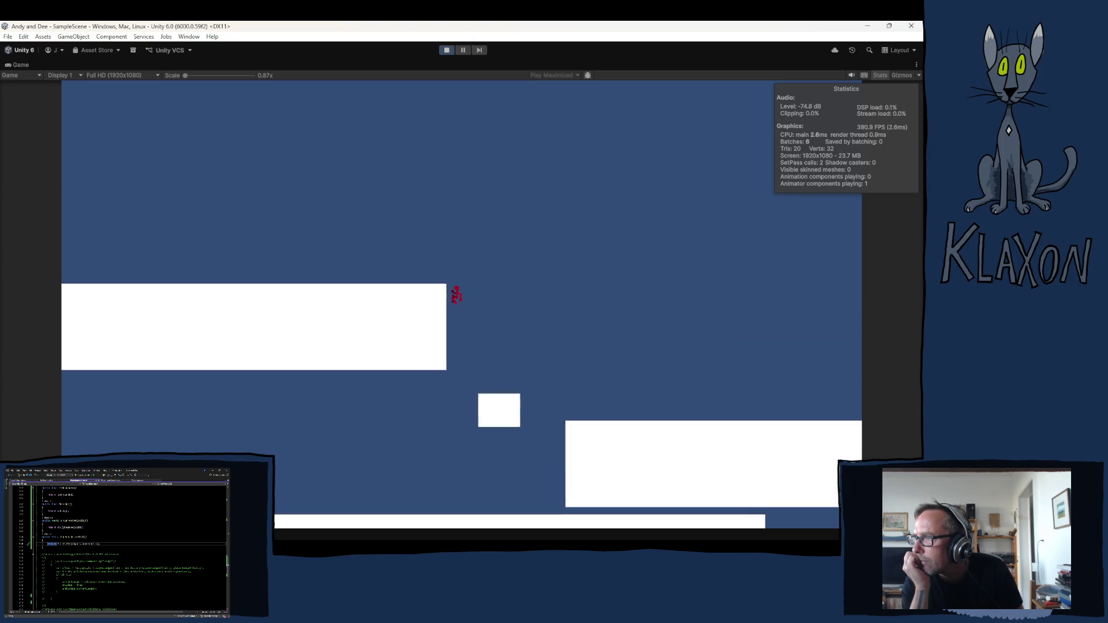
{"action": "key", "text": "space"}
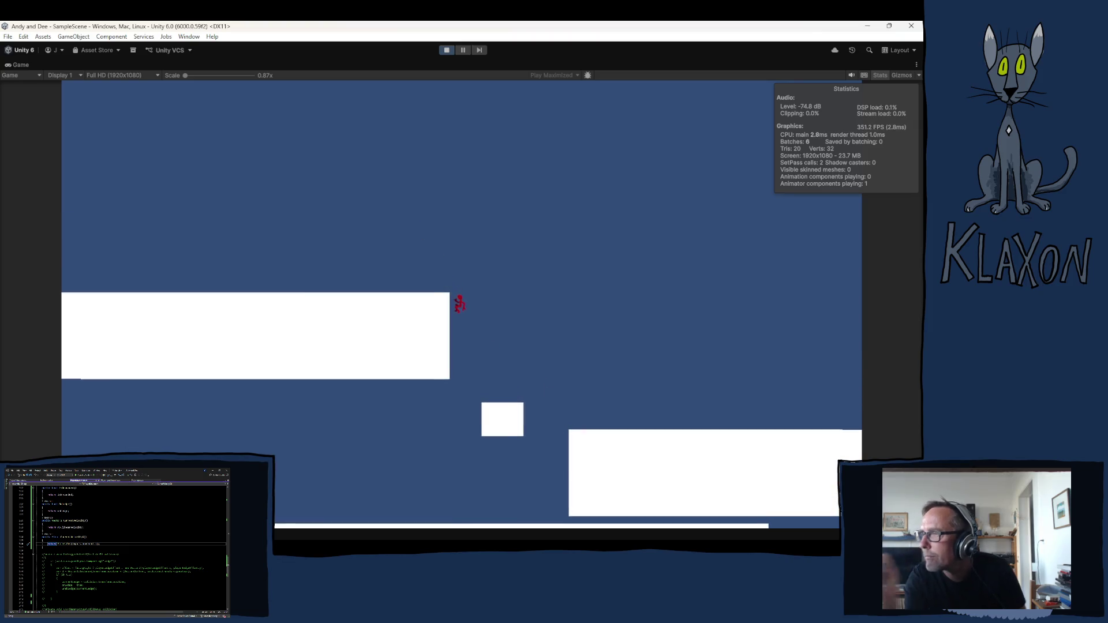
Pause the game, show the Animator graph, and select the transition into the Blend Tree
{"action": "left_click", "coordinate": [463, 50]}
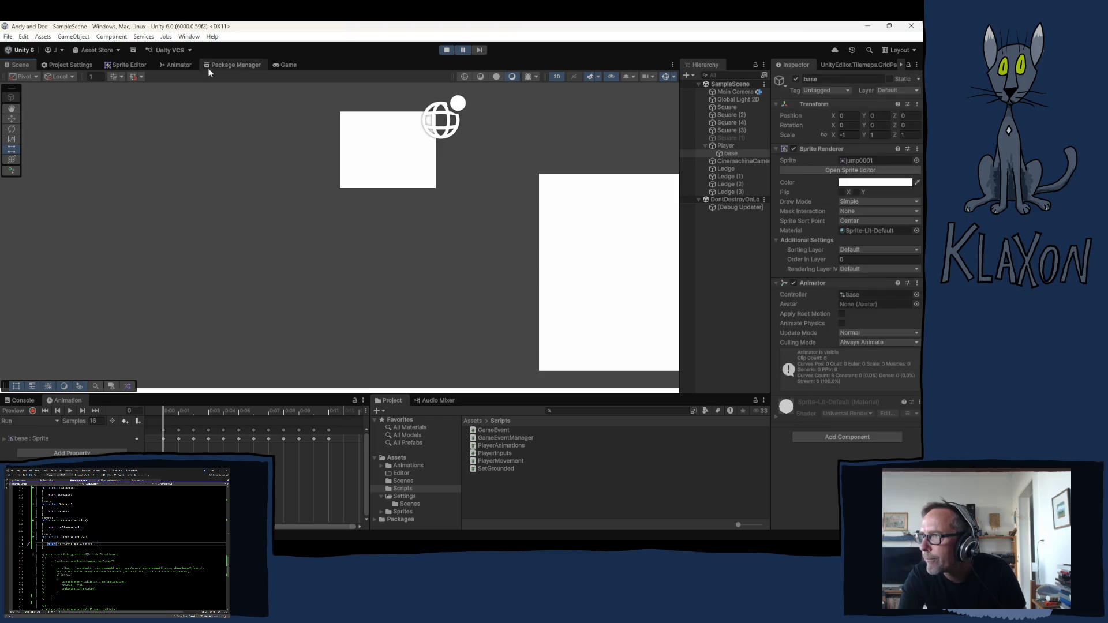
{"action": "left_click", "coordinate": [179, 65]}
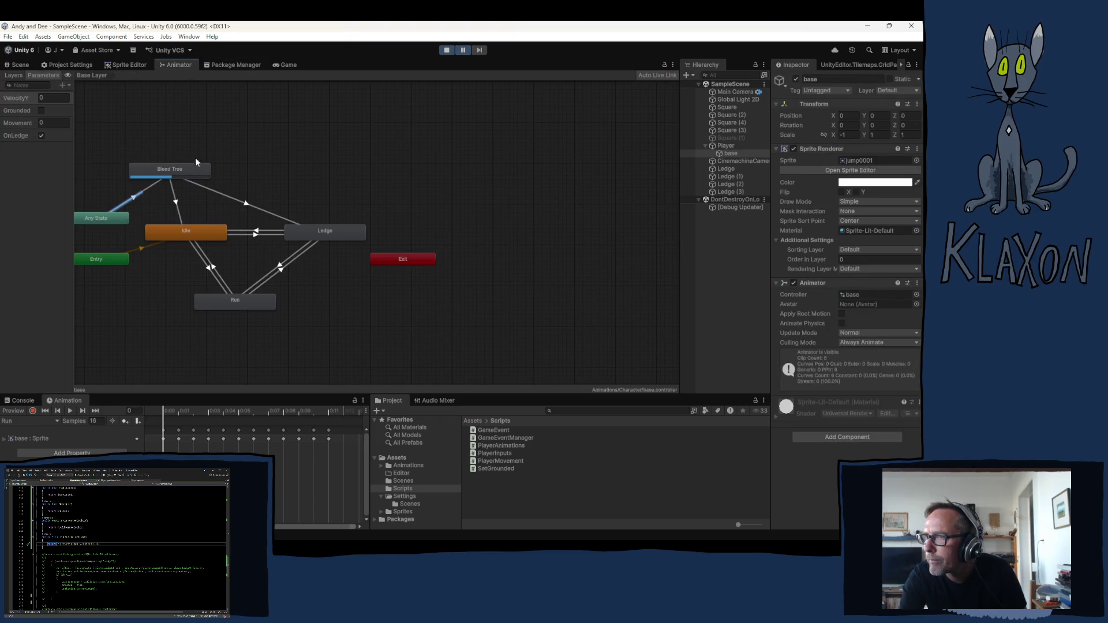
{"action": "left_click", "coordinate": [134, 195]}
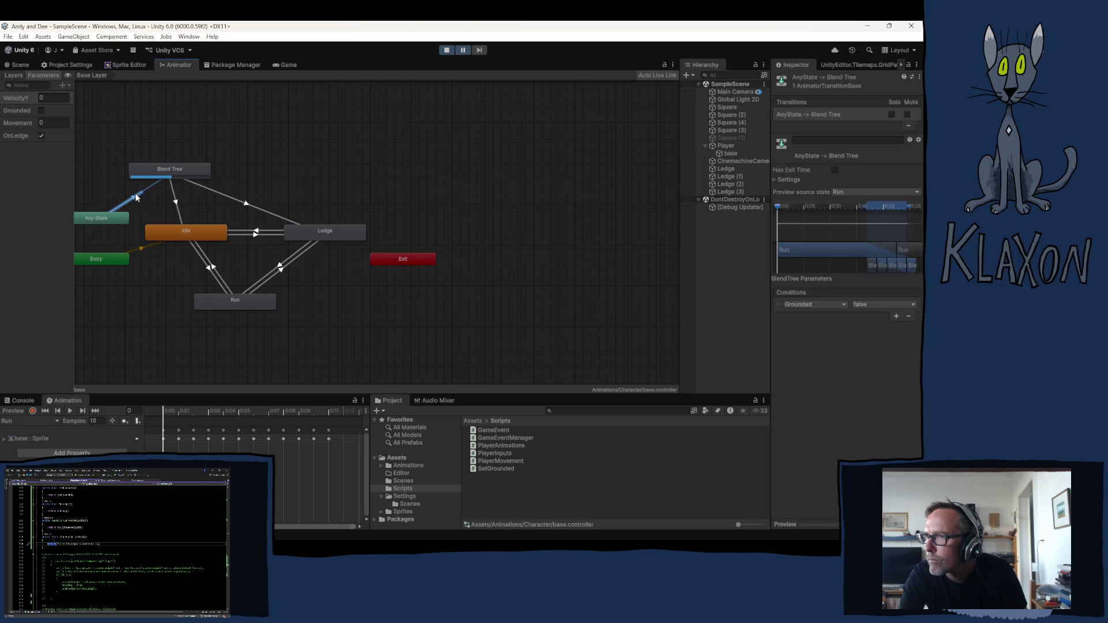
Check the Fall, Mid and Jump motions, stop Play mode, and return to the Base Layer graph
{"action": "double_click", "coordinate": [163, 166]}
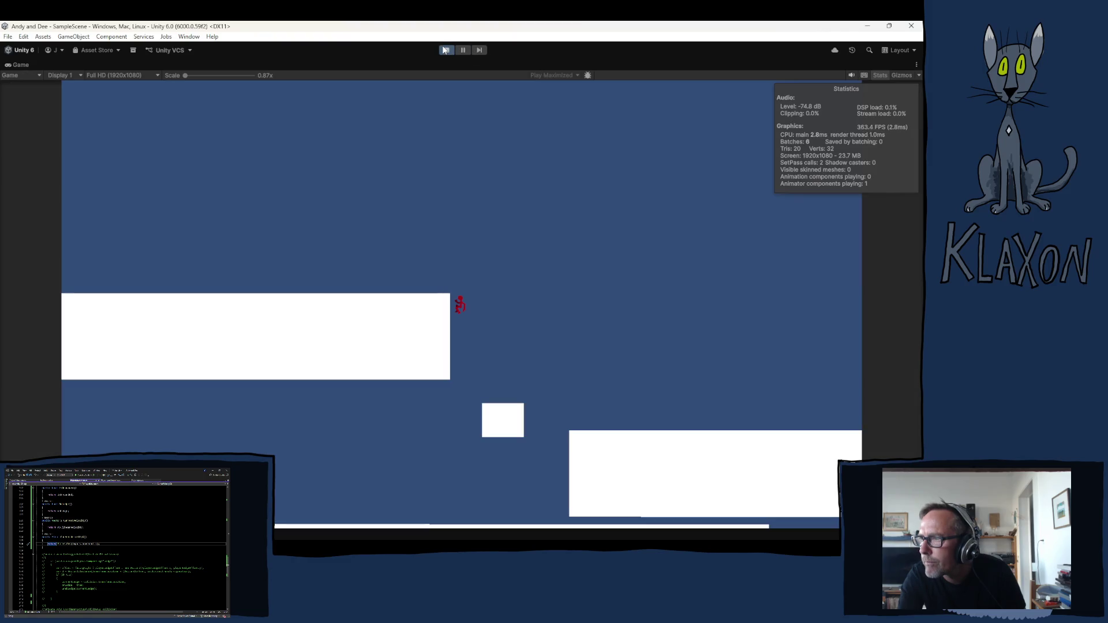
{"action": "left_click", "coordinate": [445, 50]}
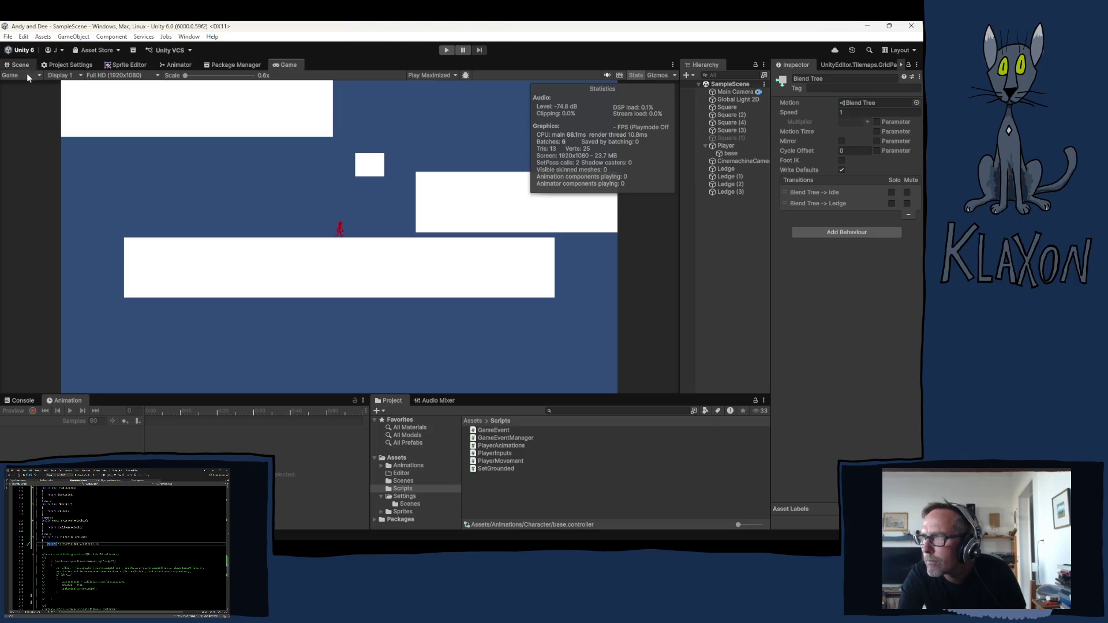
{"action": "left_click", "coordinate": [172, 65]}
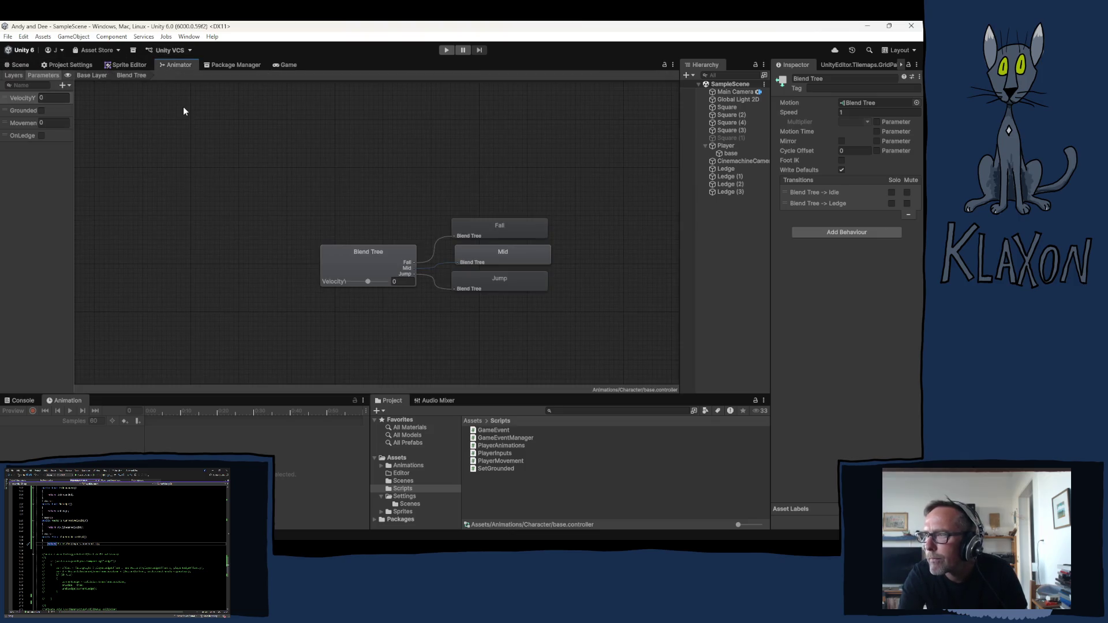
{"action": "double_click", "coordinate": [266, 209]}
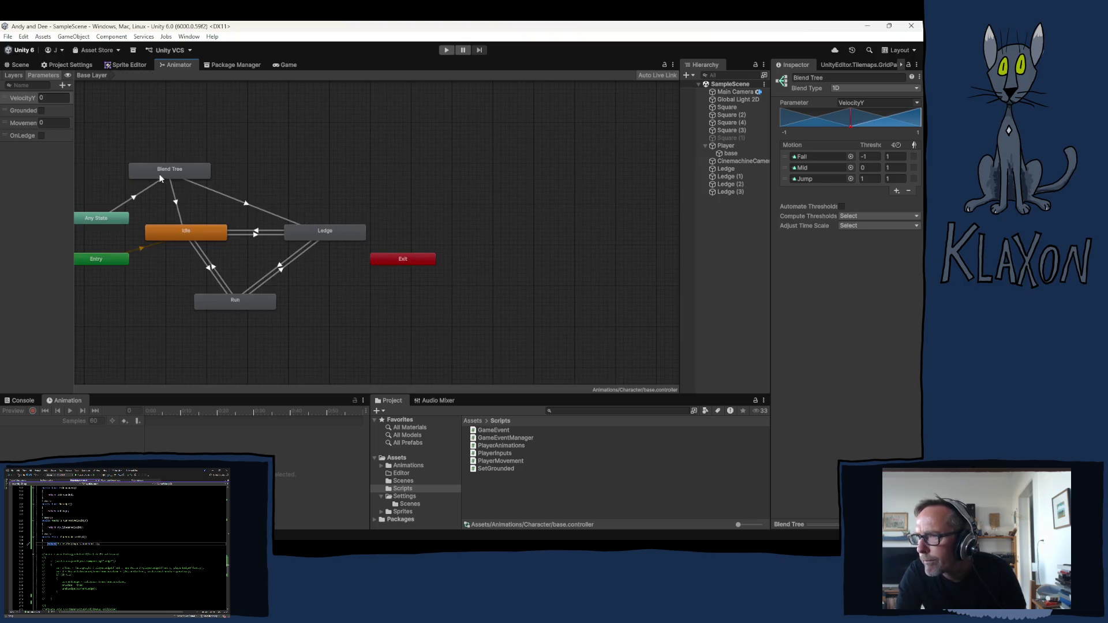
{"action": "left_click", "coordinate": [247, 202]}
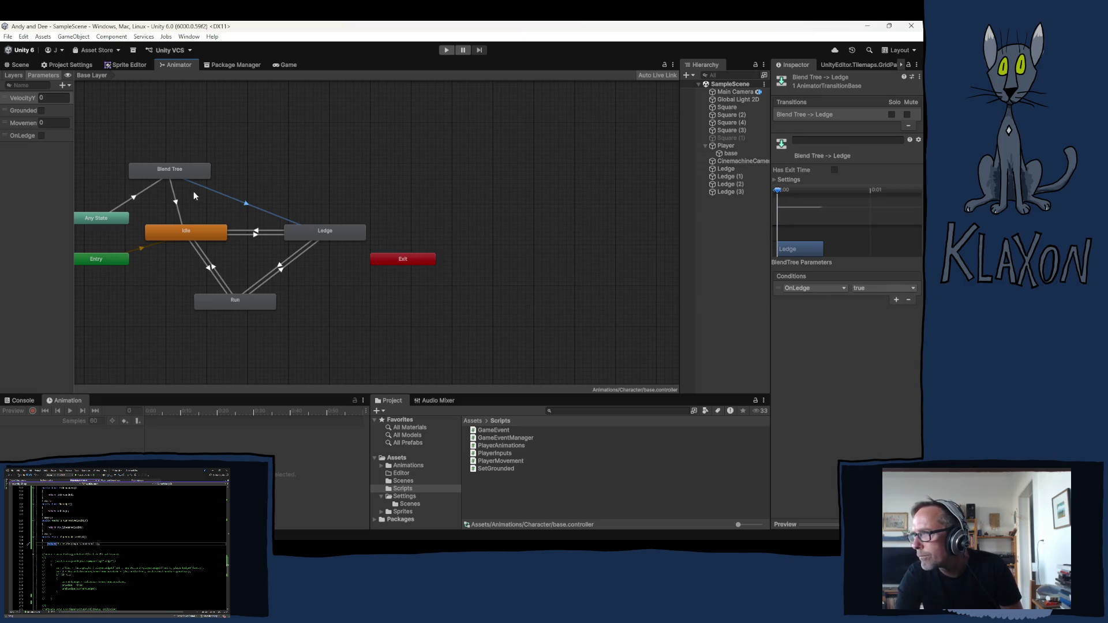
Add a transition from the Blend Tree state to the Ledge state
{"action": "right_click", "coordinate": [175, 168]}
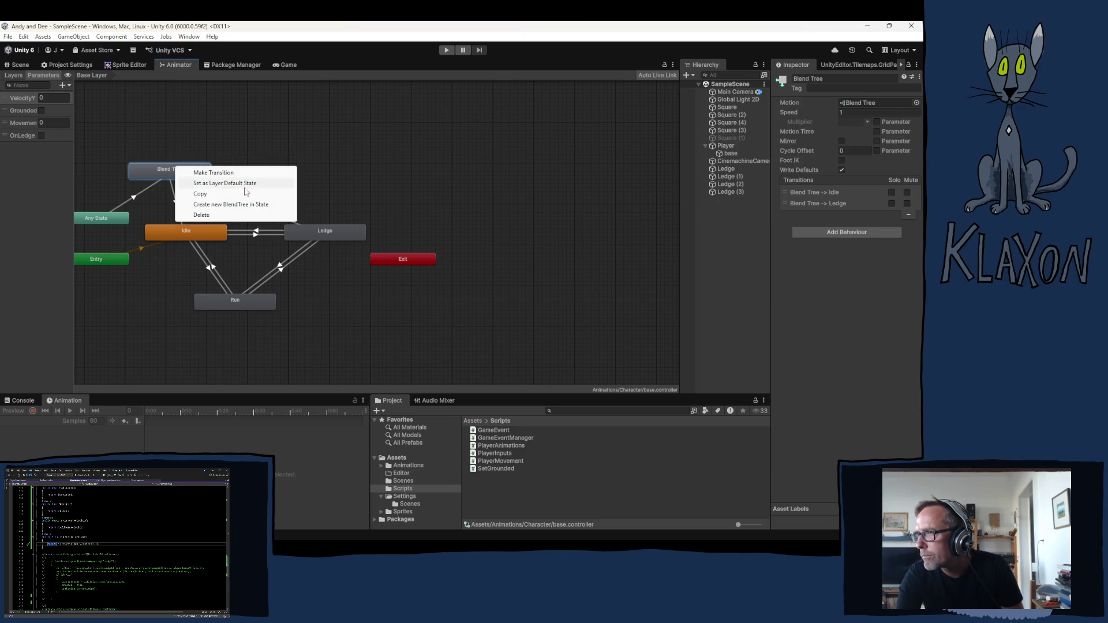
{"action": "left_click", "coordinate": [219, 172]}
{"action": "left_click", "coordinate": [342, 242]}
Verify the Blend Tree's exits: Idle on Grounded true, Ledge on OnLedge true
{"action": "left_click", "coordinate": [256, 208]}
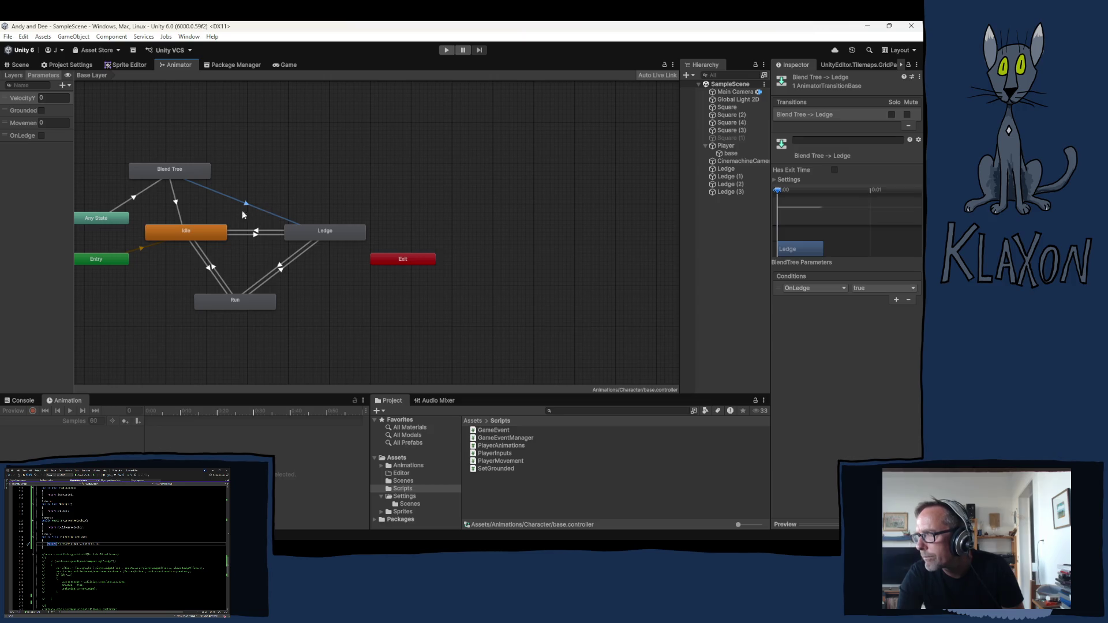
{"action": "left_click", "coordinate": [176, 204]}
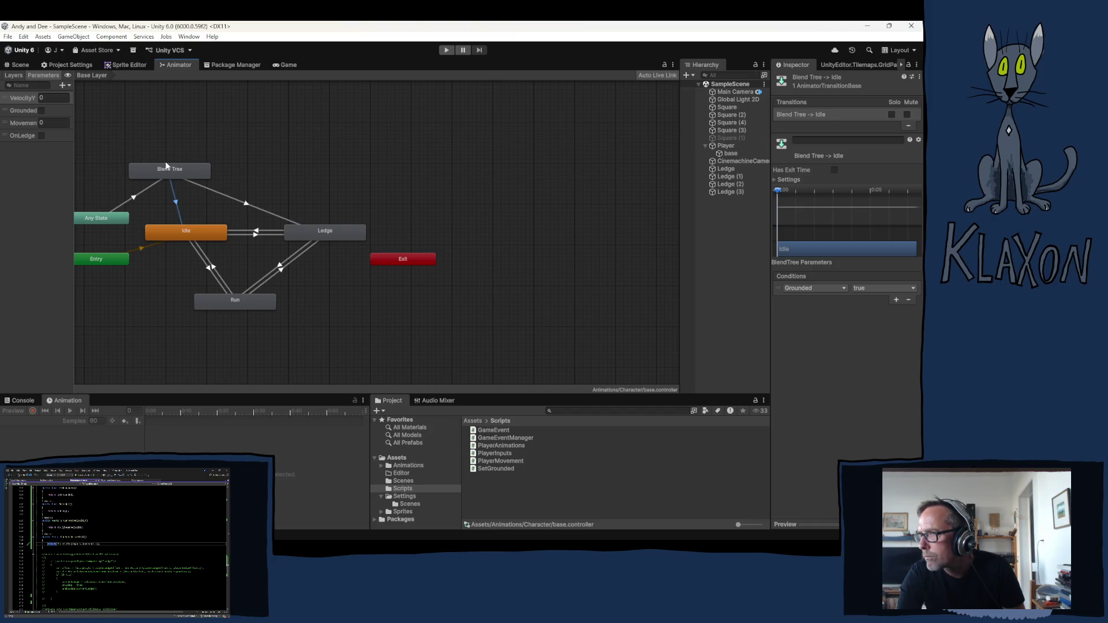
{"action": "left_click", "coordinate": [245, 203]}
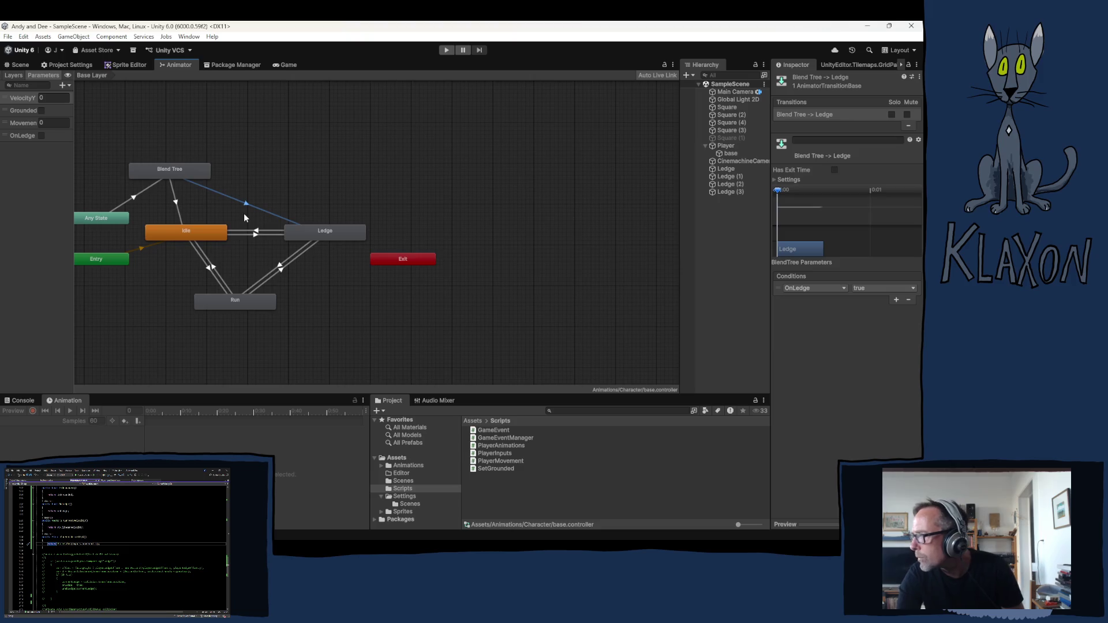